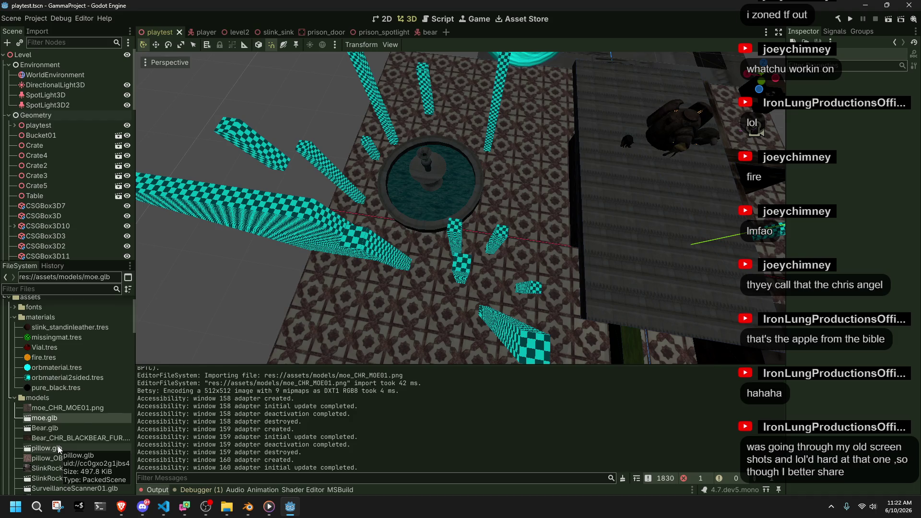
Filter the FileSystem for 'moe' and open the moe.tscn enemy scene
click(18, 350)
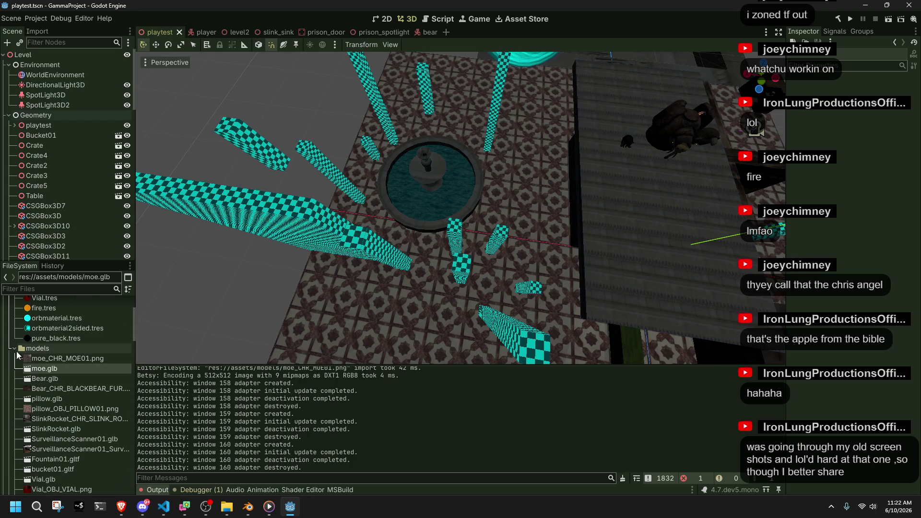
click(15, 349)
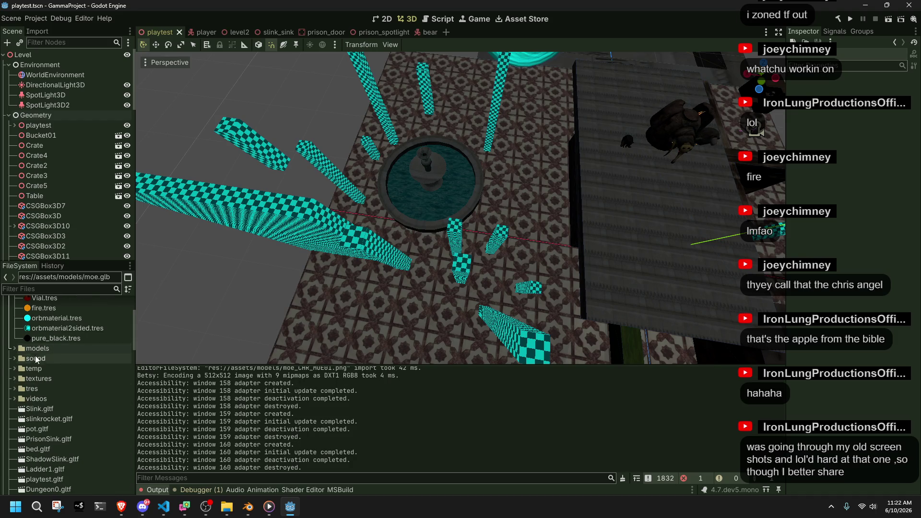
click(15, 349)
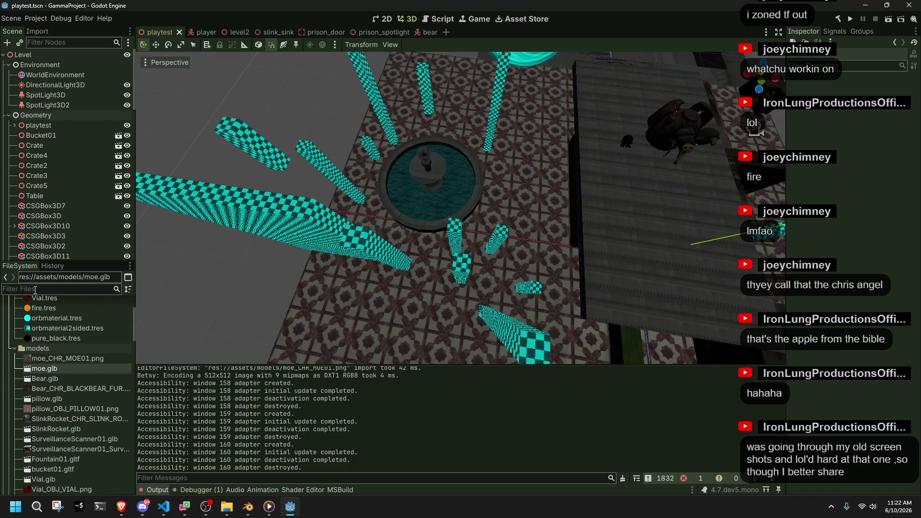
text(moe)
click(98, 422)
double_click(99, 421)
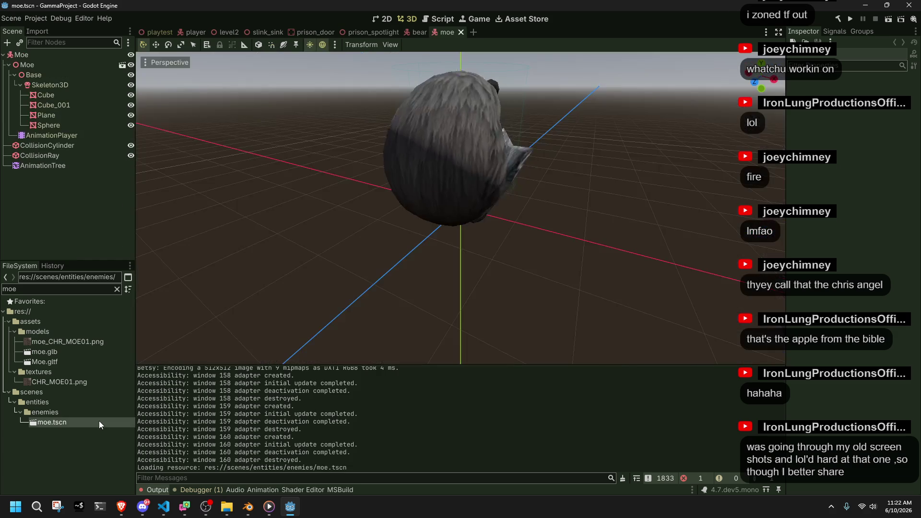
Delete the Moe model node from the scene and confirm
click(45, 67)
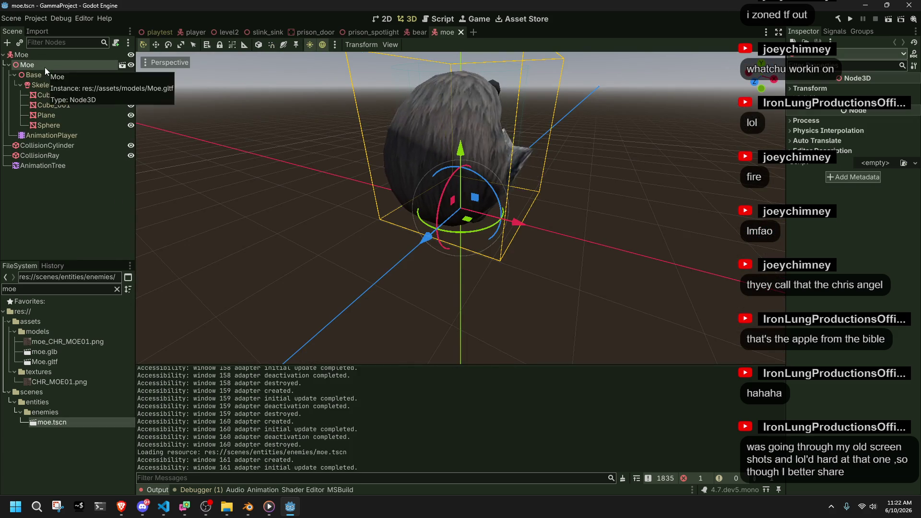
key(Delete)
click(442, 263)
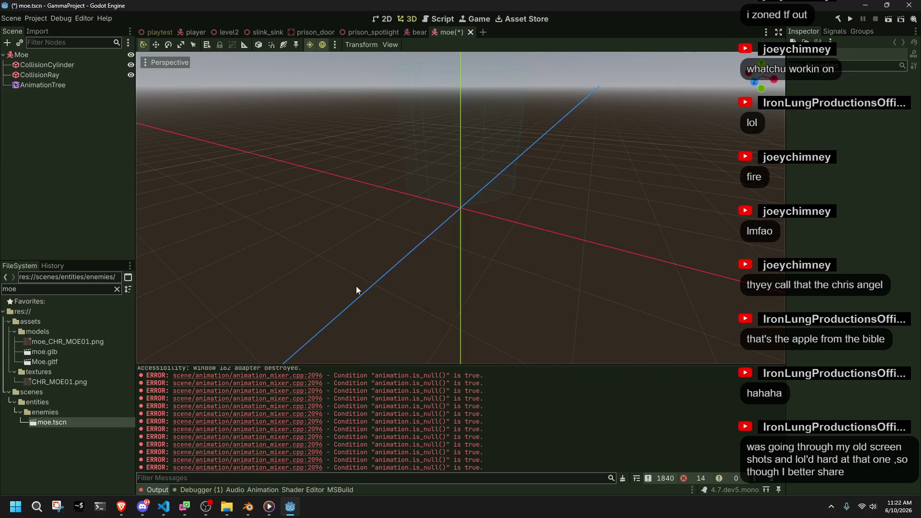
Show the import options for moe.glb in the Import dock
right_click(47, 352)
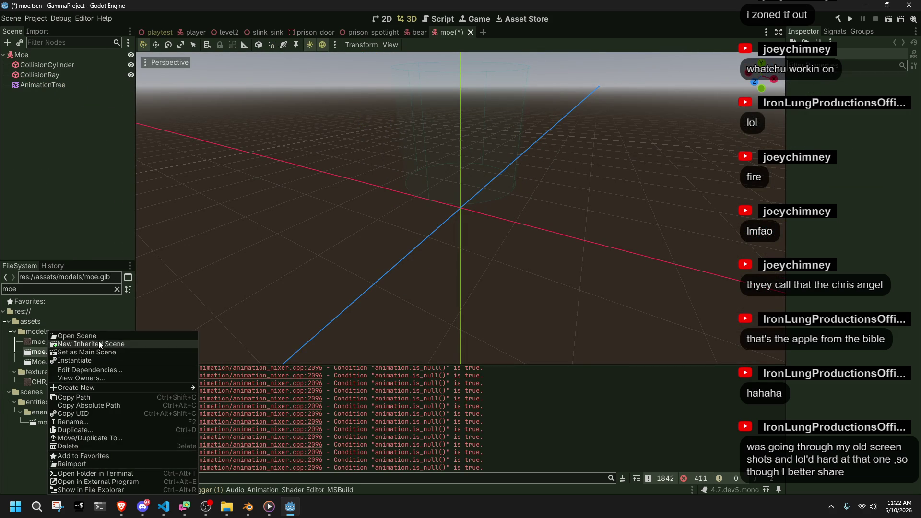
click(38, 126)
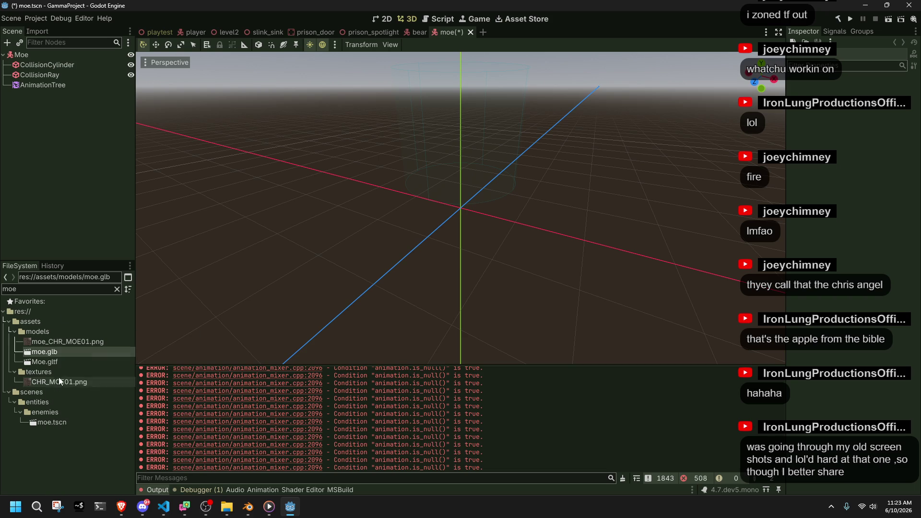
click(37, 32)
In moe.glb's advanced import settings, set the animation loop mode to Pingpong
click(51, 255)
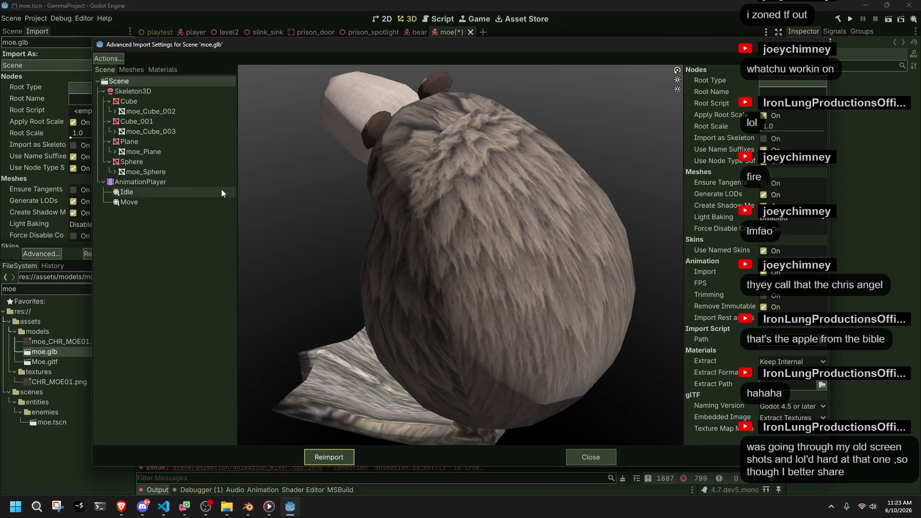
click(162, 194)
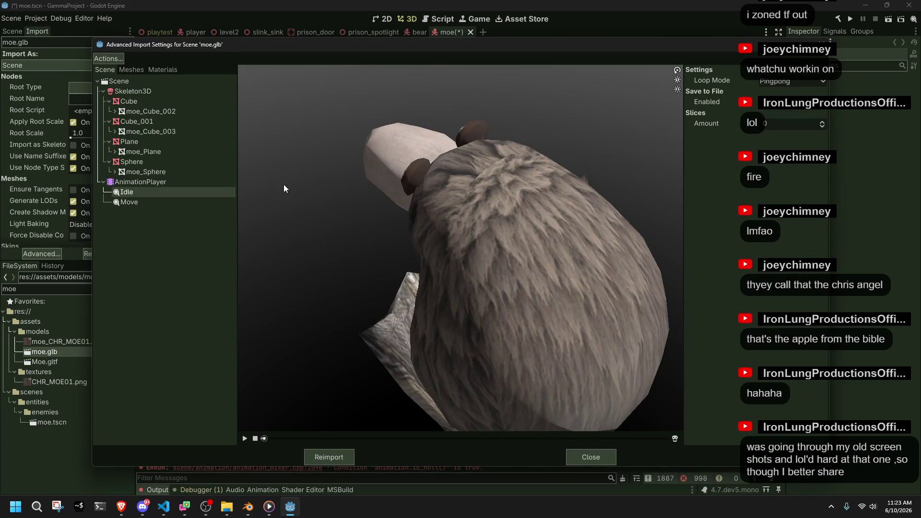
click(129, 202)
click(792, 81)
click(792, 109)
click(136, 193)
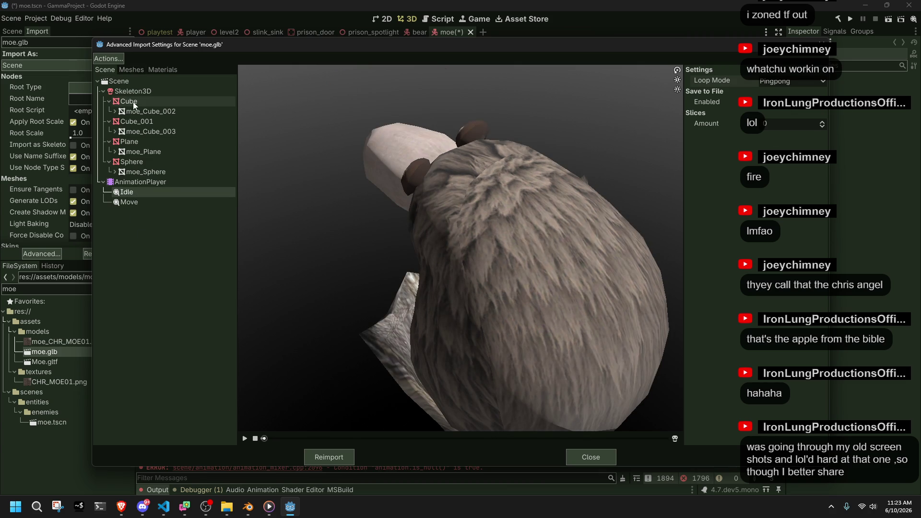
Review moe.glb's meshes and materials, then reimport it with the new settings
click(128, 70)
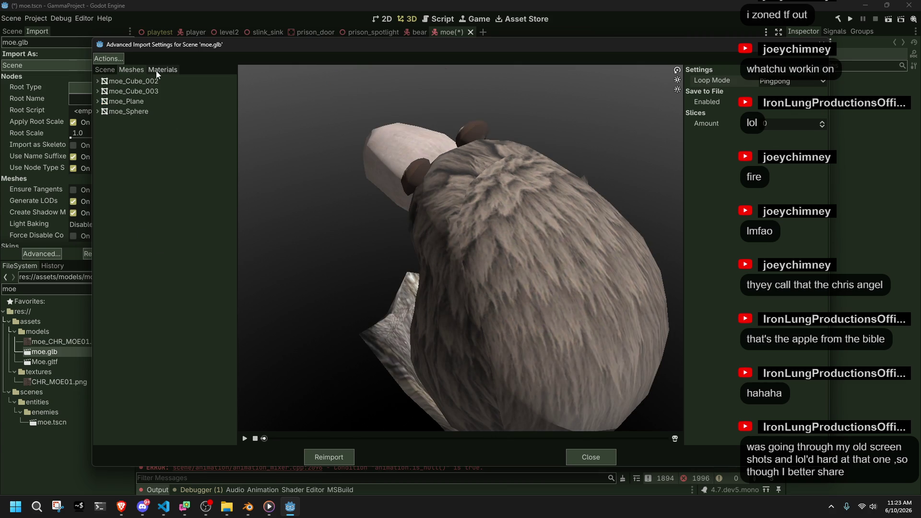
click(157, 70)
click(126, 81)
click(107, 70)
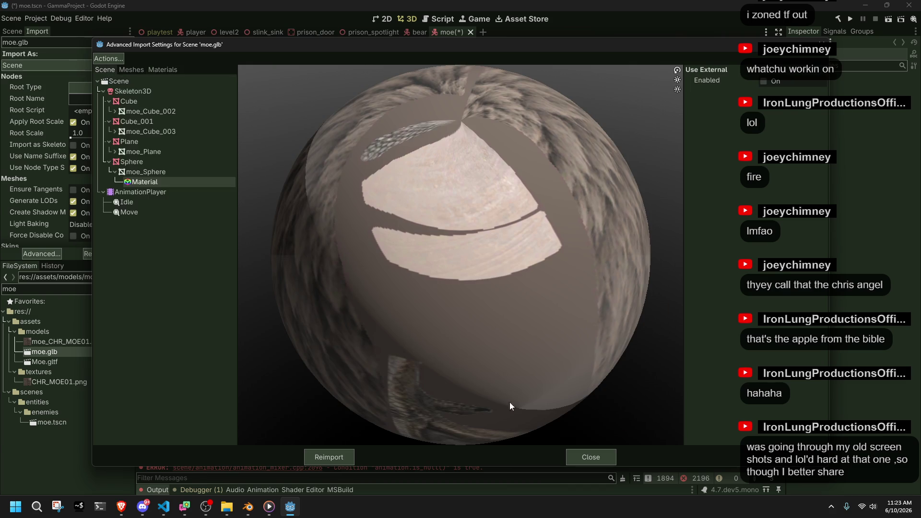
click(343, 451)
scroll(54, 210, down, 5)
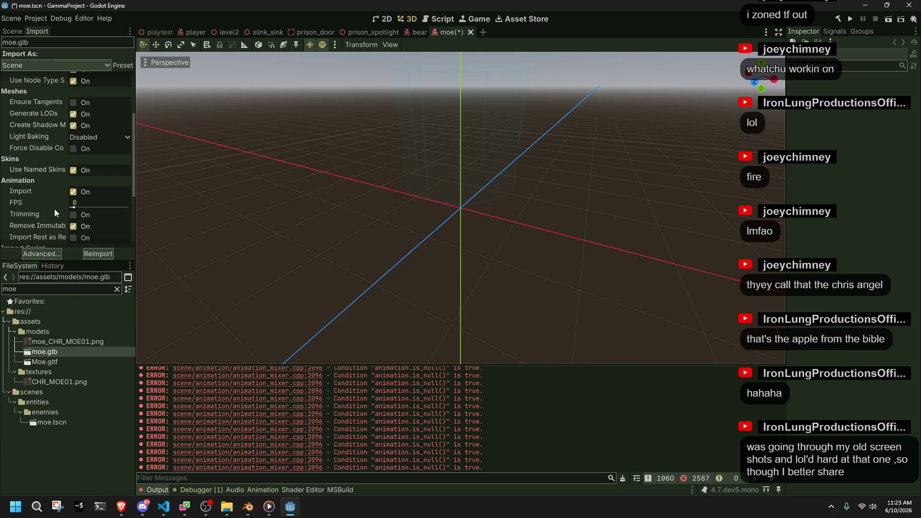
scroll(54, 213, down, 3)
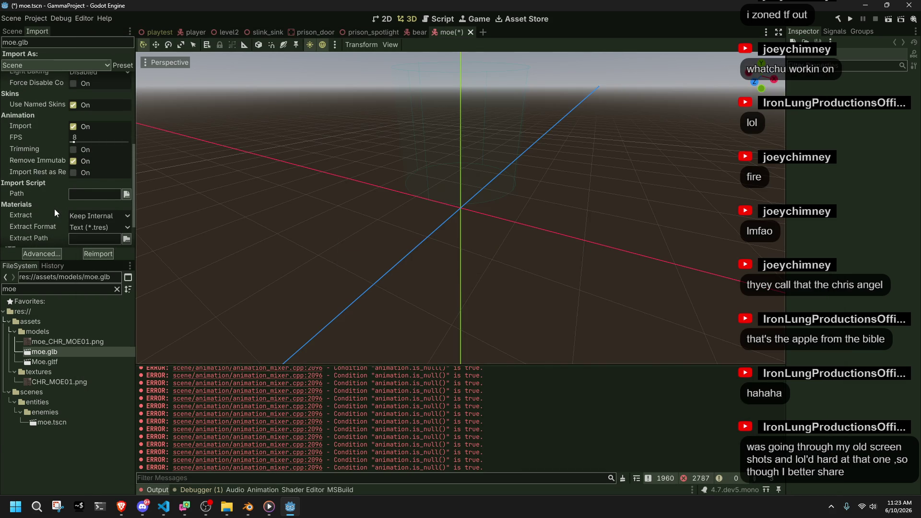
scroll(55, 214, down, 2)
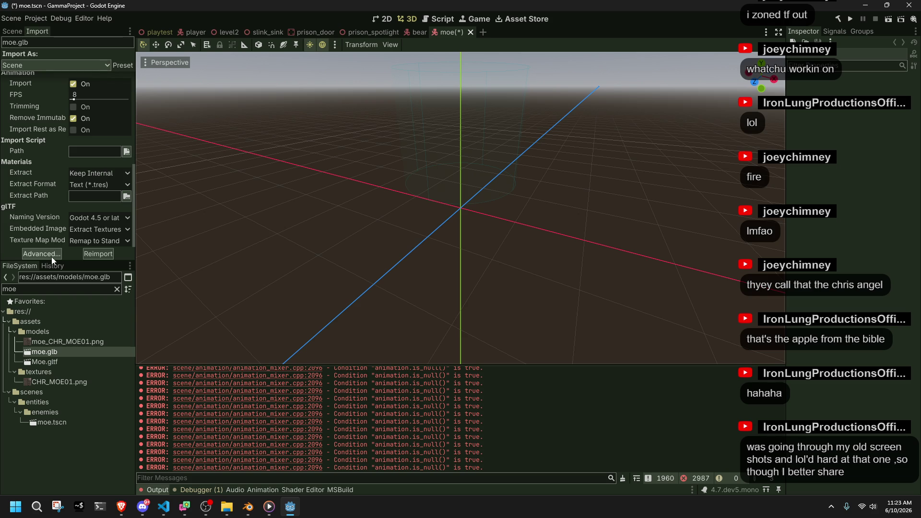
right_click(43, 355)
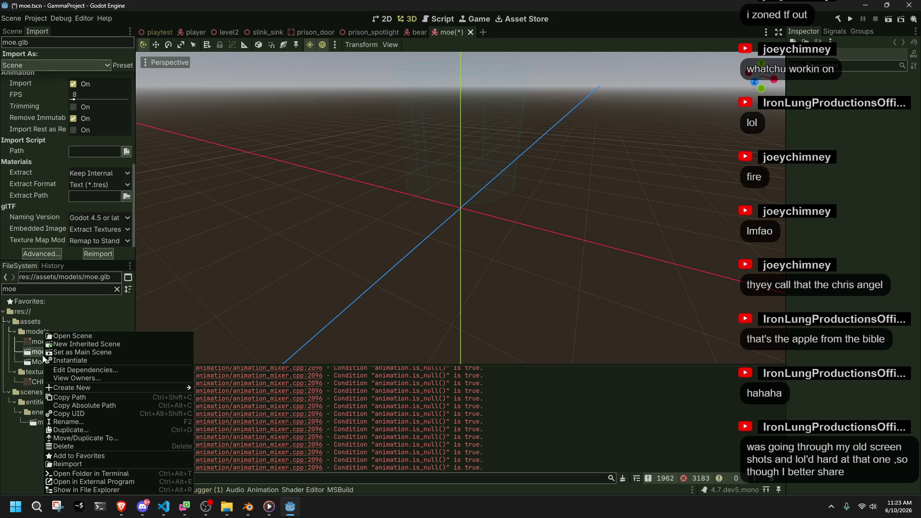
click(2, 464)
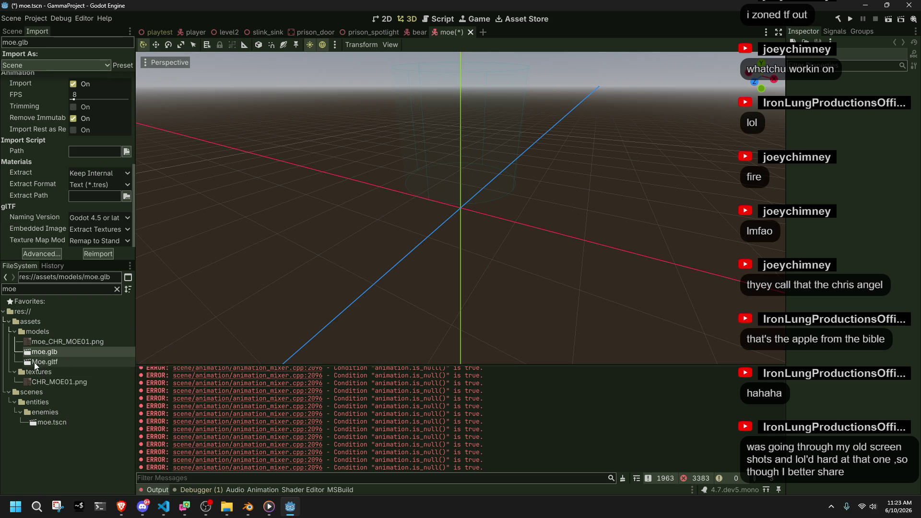
key(alt+Tab)
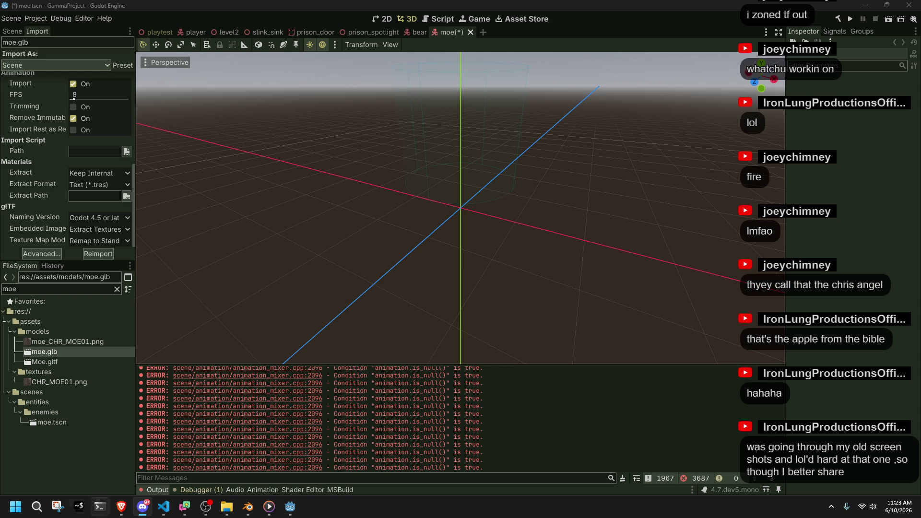
click(99, 461)
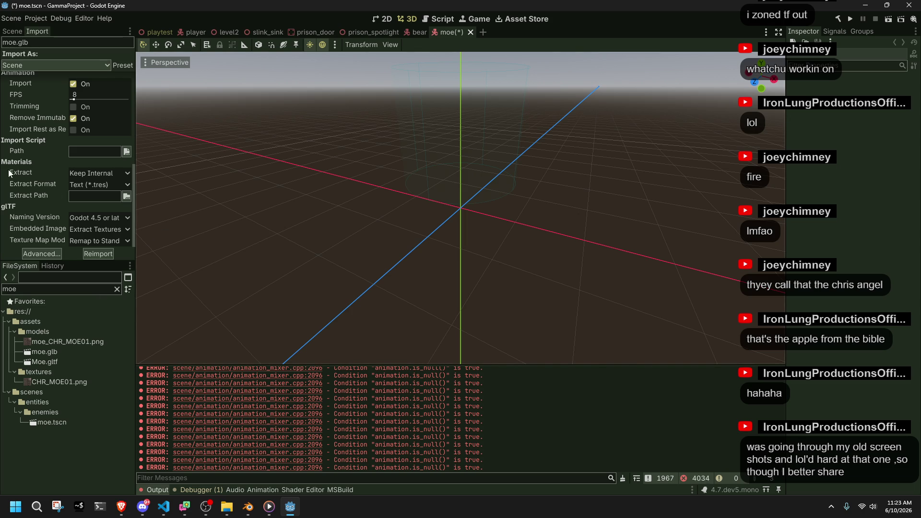
drag(134, 233, 131, 151)
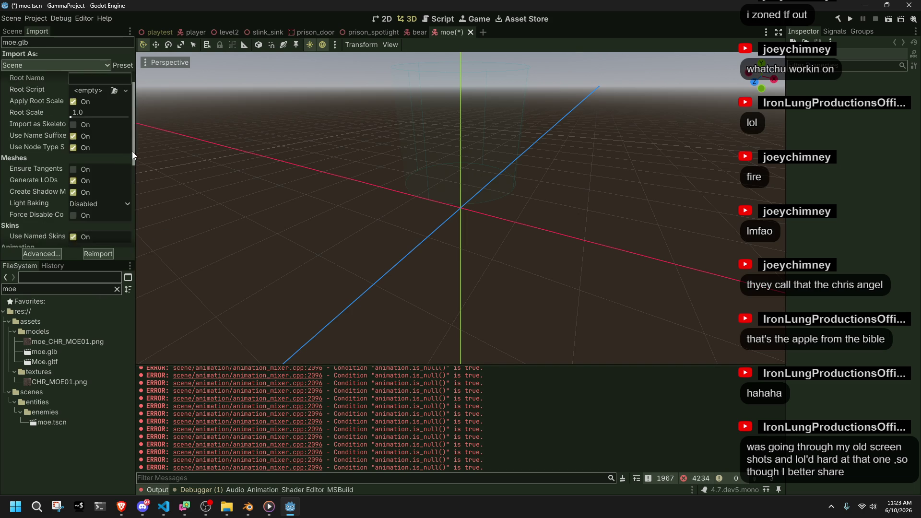
scroll(132, 151, up, 1)
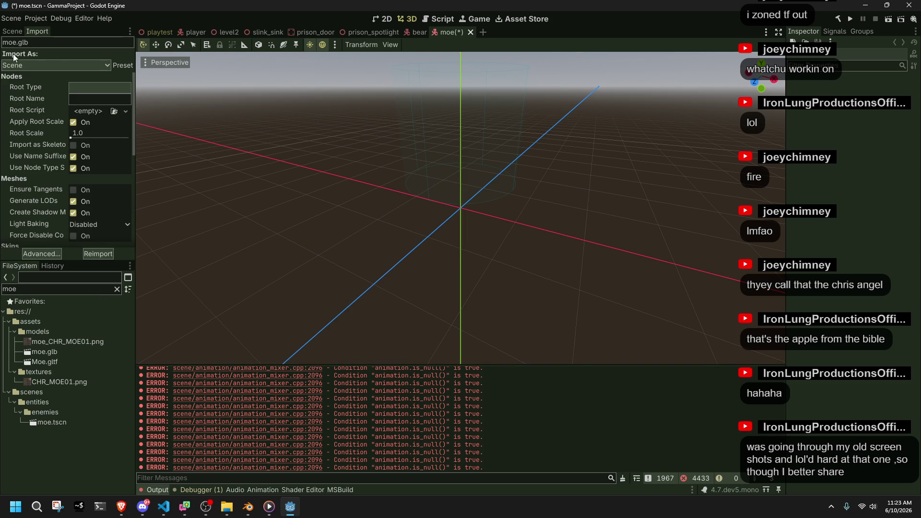
click(15, 32)
click(34, 32)
key(ctrl+s)
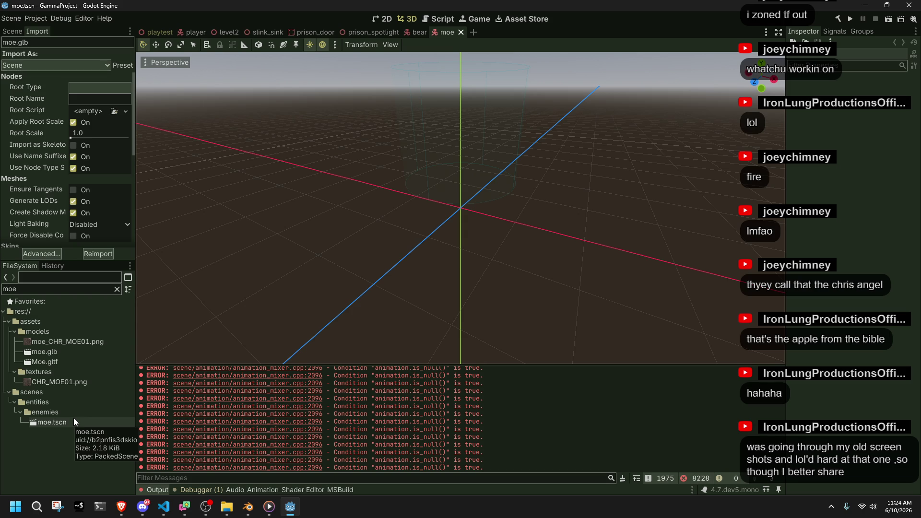
Step away to Discord, then return to the moe scene's node tree
click(142, 507)
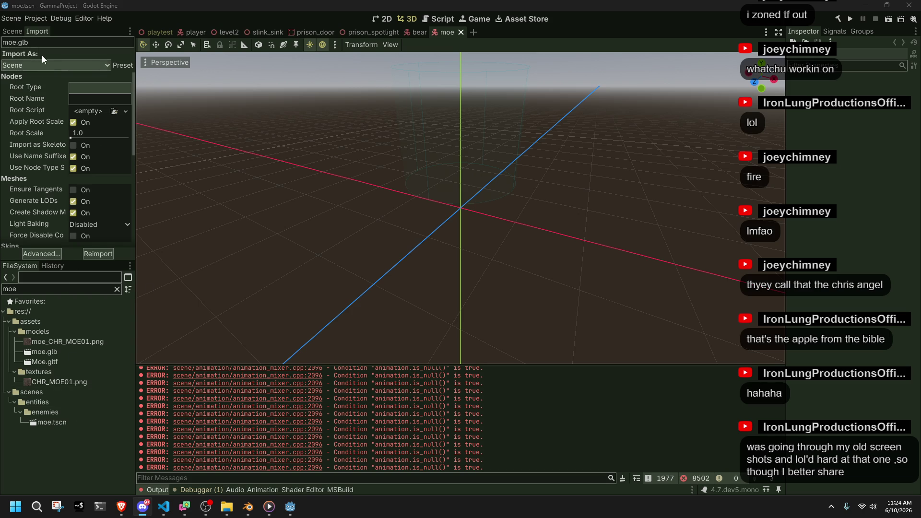
click(16, 31)
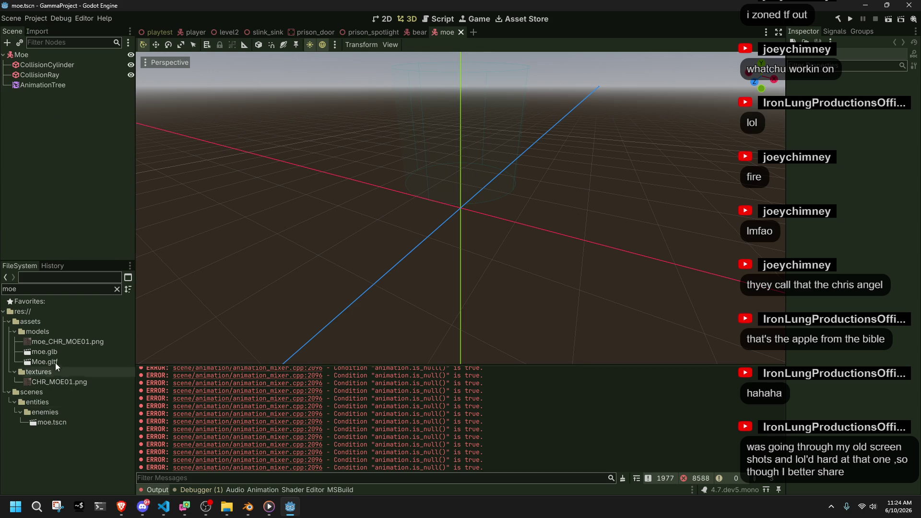
Add moe.glb to the moe scene as a child and rename the file to Moe.glb
mouse_move(41, 353)
mouse_down()
mouse_move(99, 250)
mouse_move(89, 173)
mouse_move(37, 71)
mouse_up()
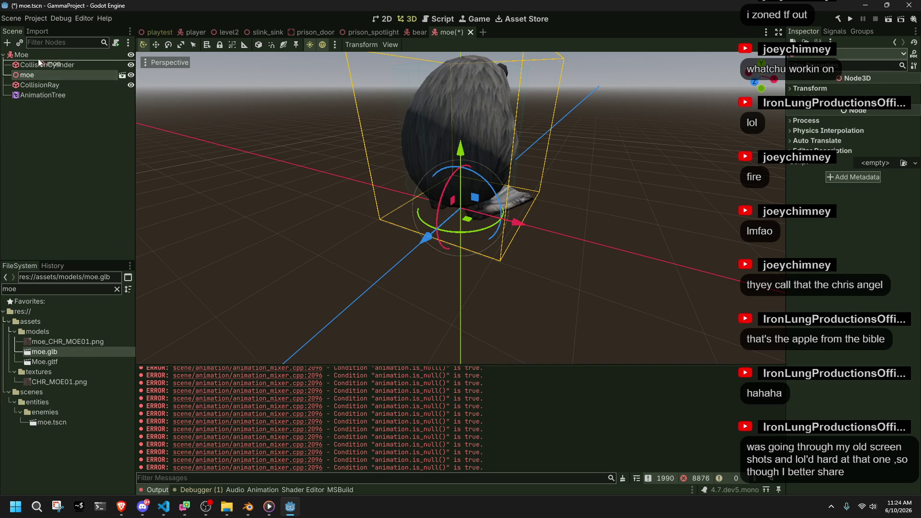
scroll(535, 214, up, 5)
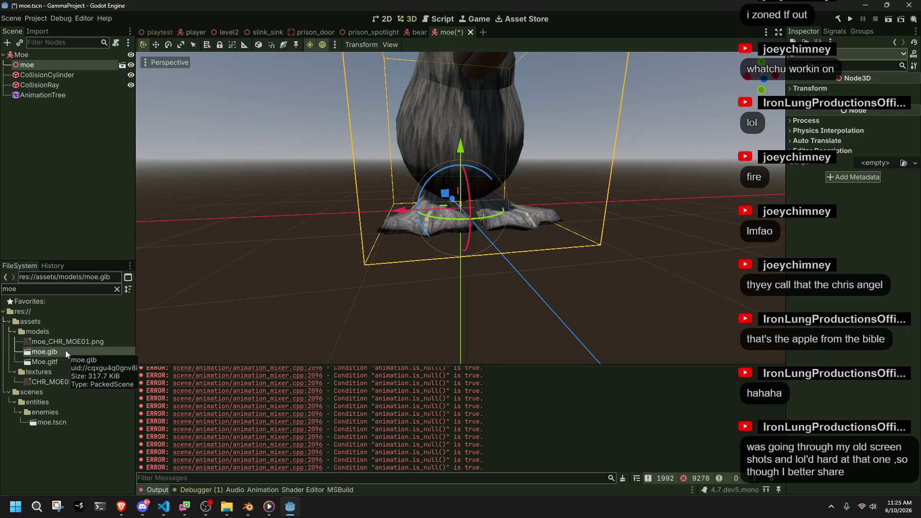
key(F2)
text(Moe)
key(Return)
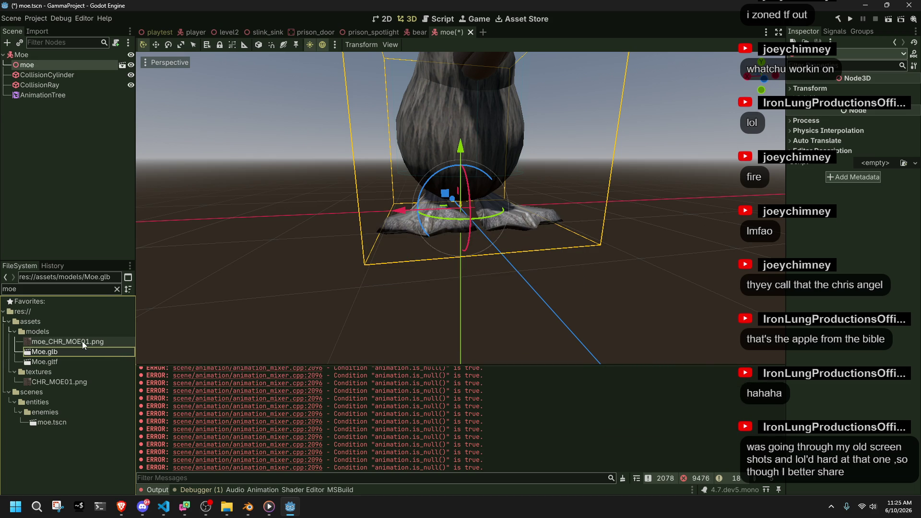
In Blender, save and re-export the model as glTF 2.0 over Moe.glb
click(249, 509)
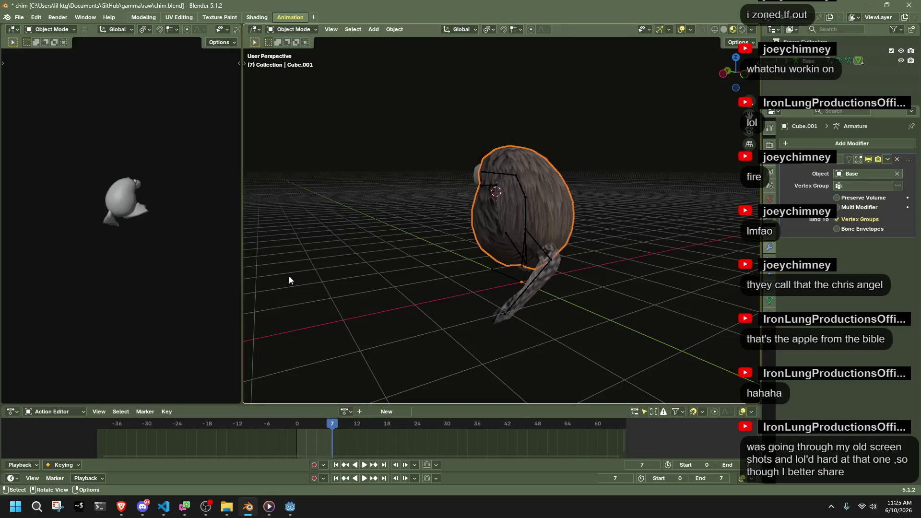
key(ctrl+s)
key(q)
click(372, 202)
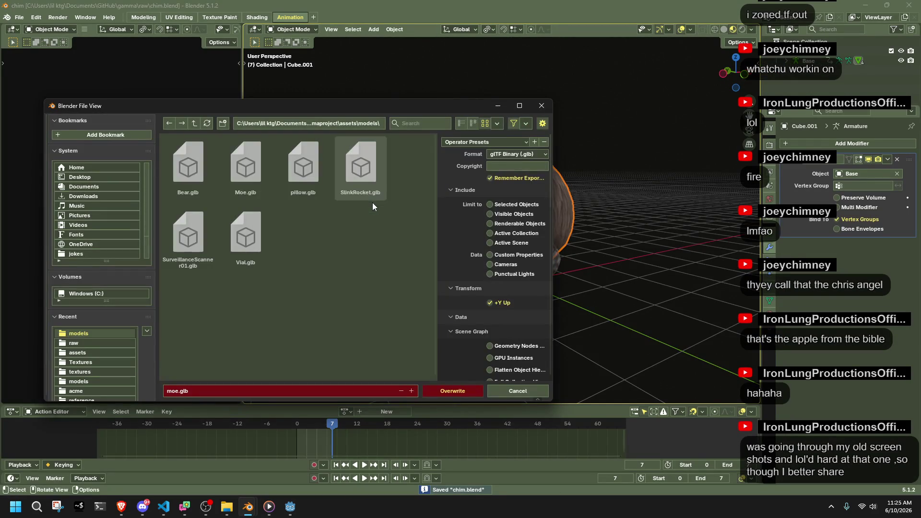
click(244, 176)
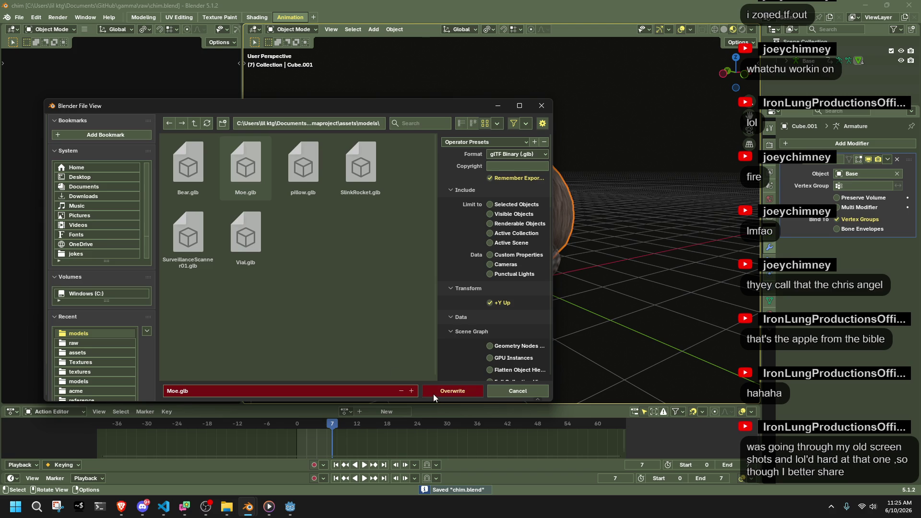
click(433, 394)
key(alt+Tab)
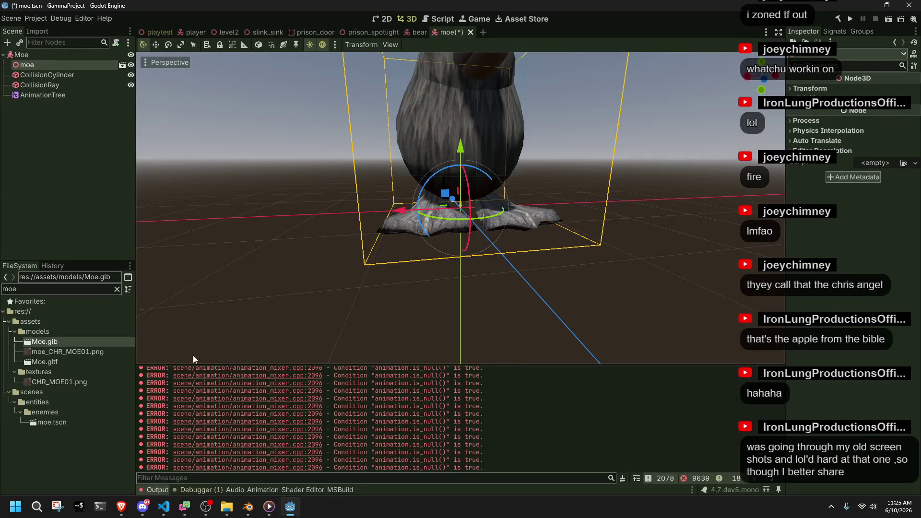
click(102, 353)
Delete moe_CHR_MOE01.png and Moe.glb from the project files
key(Delete)
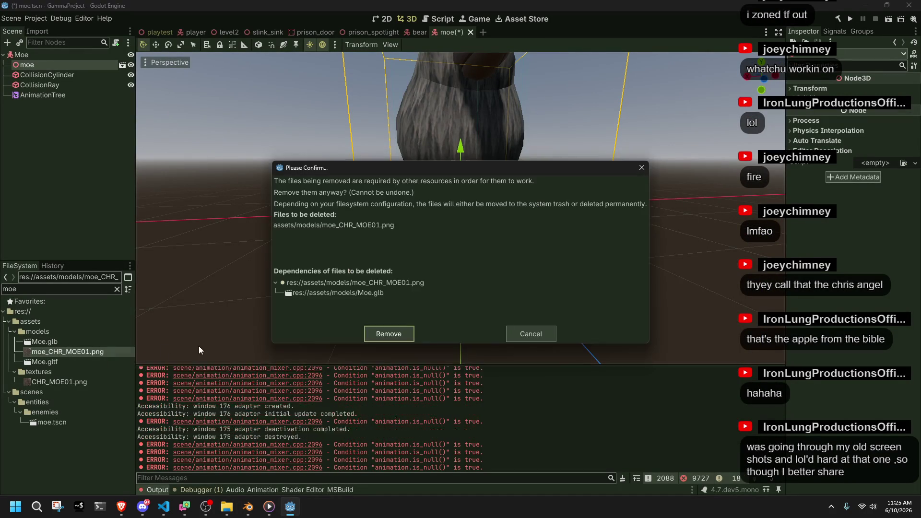
click(389, 335)
click(34, 342)
key(Delete)
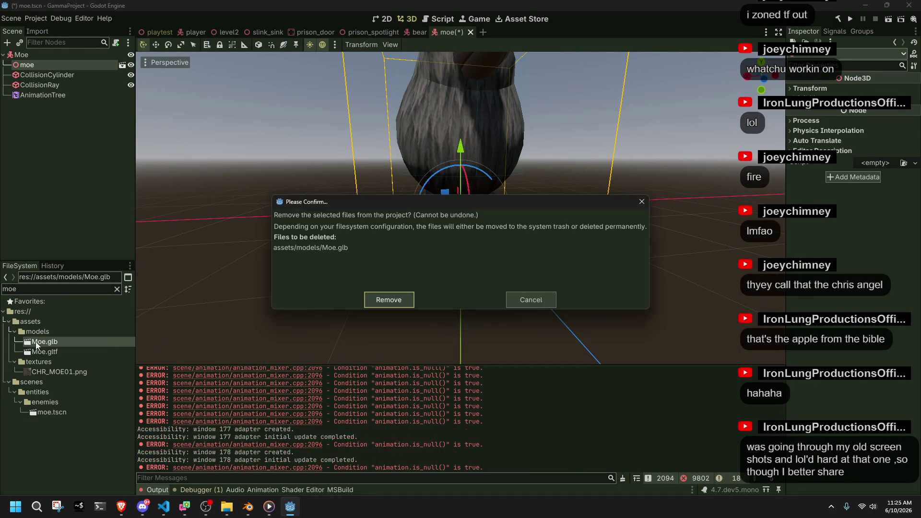
click(383, 299)
Delete Moe.gltf and CHR_MOE01.png, then clear the 'moe' file filter
key(Delete)
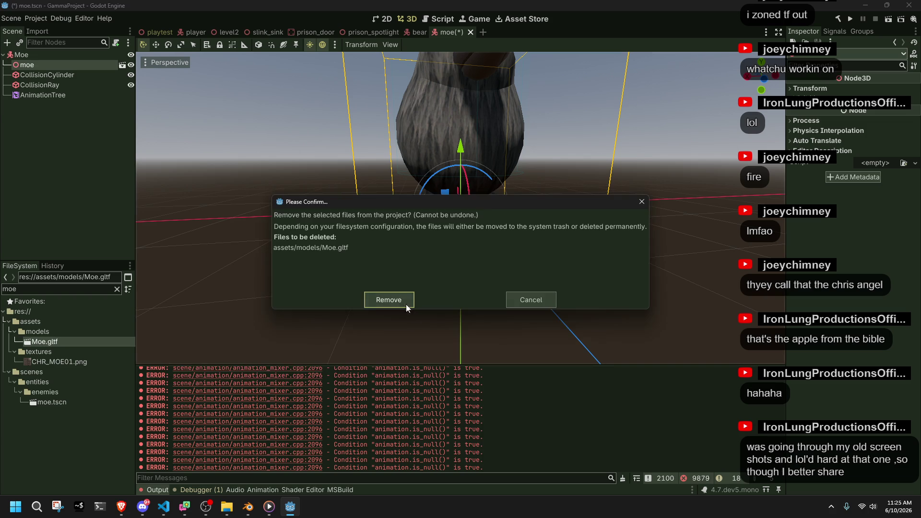
click(388, 300)
click(90, 341)
key(Delete)
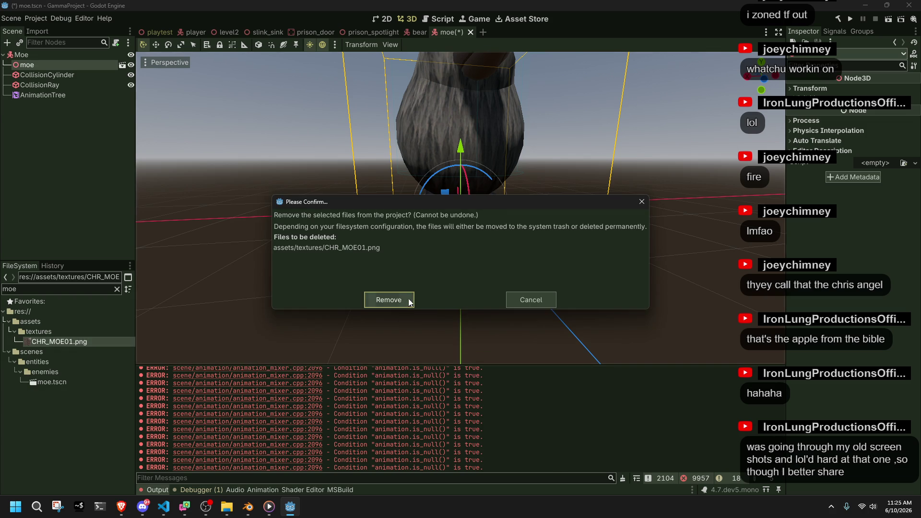
click(406, 299)
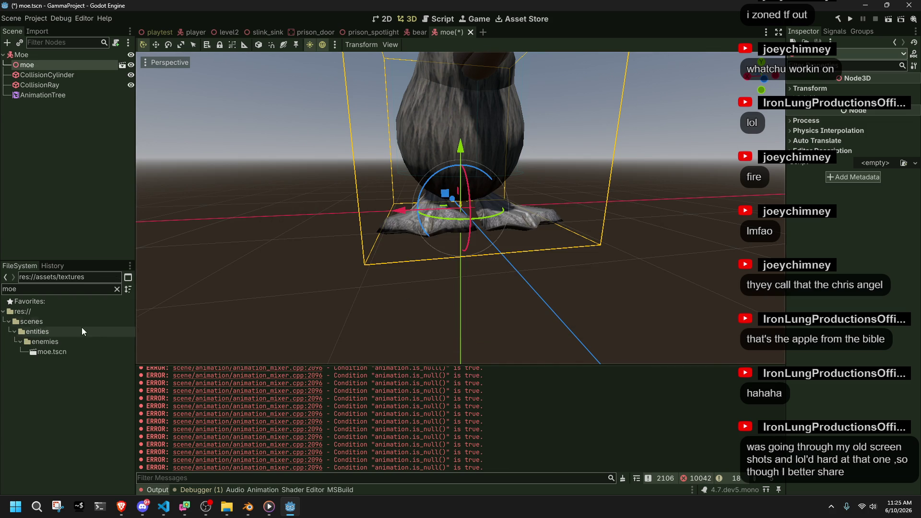
key(ctrl+a)
key(BackSpace)
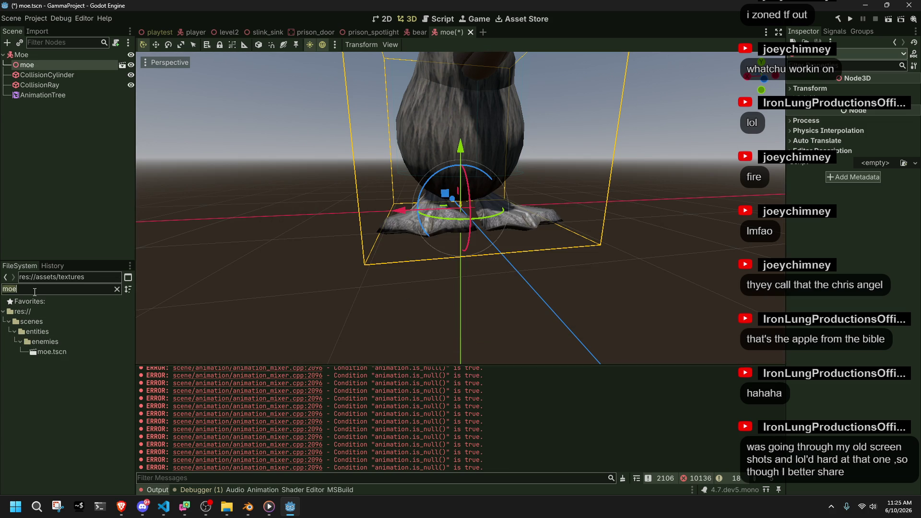
click(248, 506)
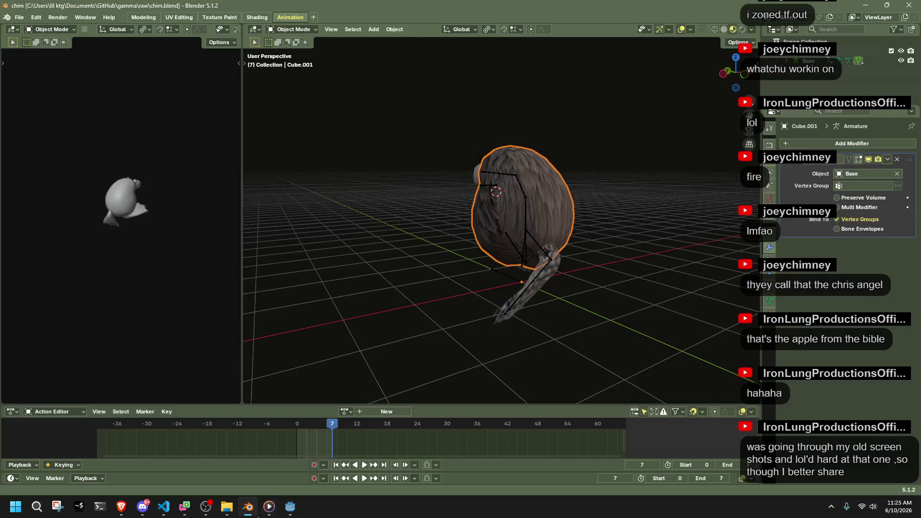
Export the bird model from Blender as glTF 2.0 named Moe.glb in assets/models
click(19, 17)
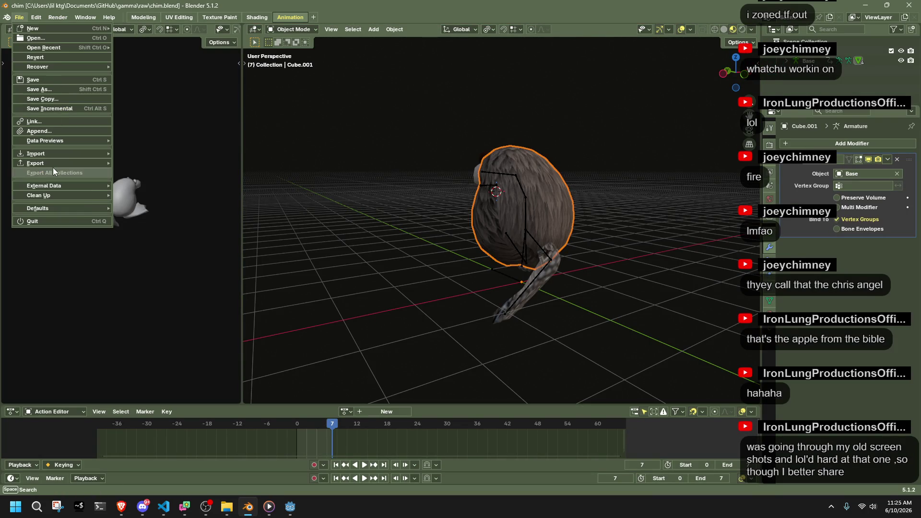
mouse_move(53, 164)
click(168, 250)
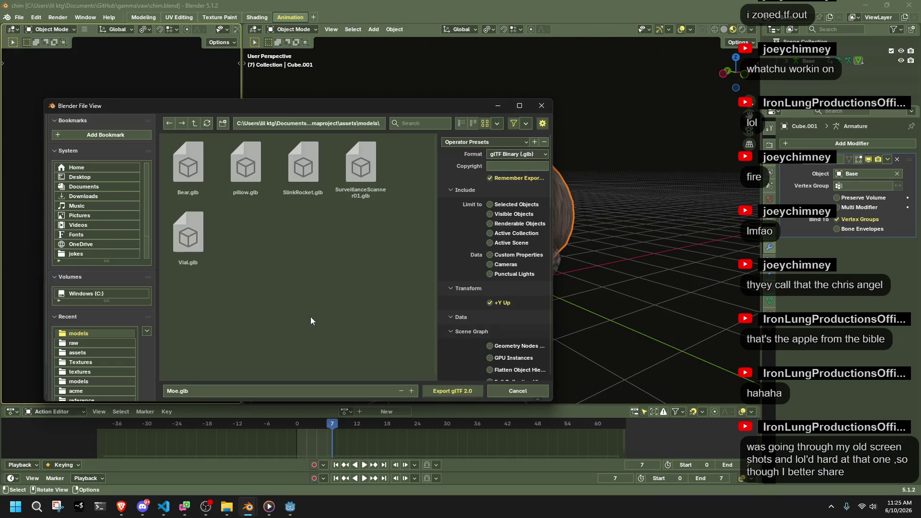
click(466, 391)
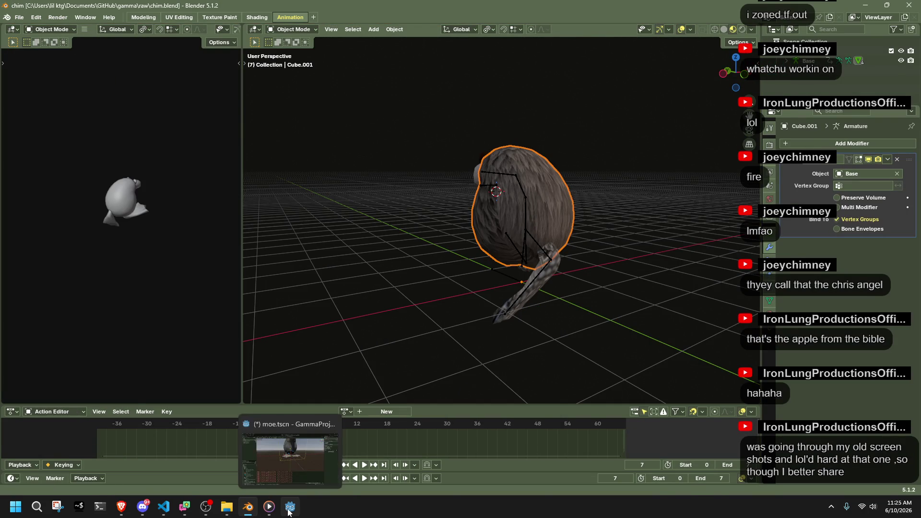
click(289, 508)
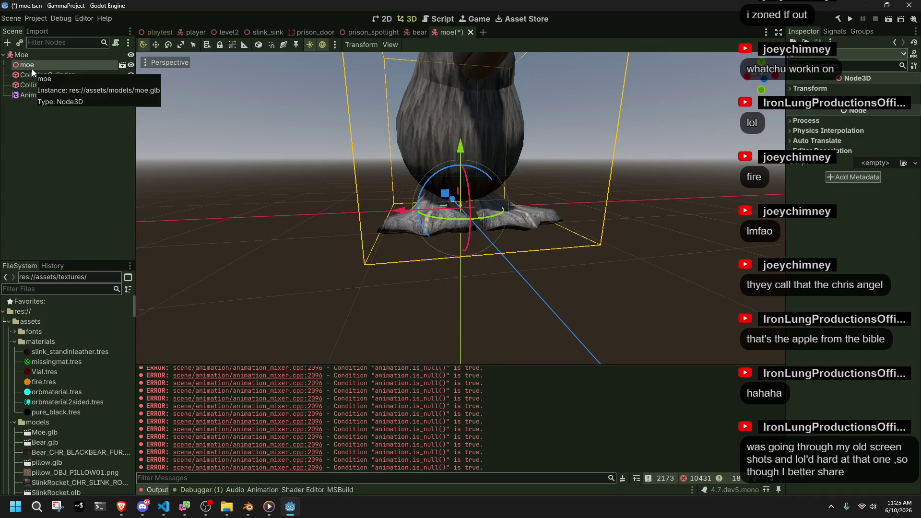
Delete the old moe node and add the new Moe.glb under the Moe root
key(Delete)
click(431, 266)
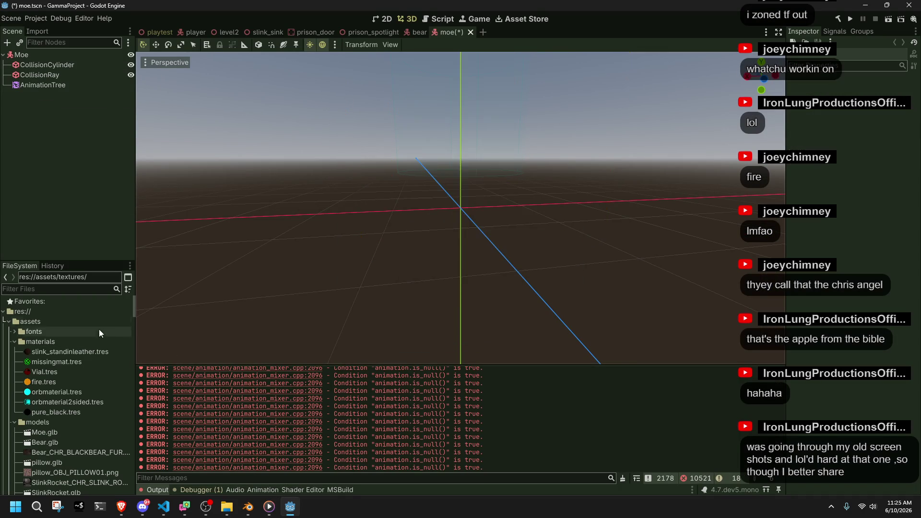
mouse_move(67, 433)
mouse_down()
mouse_move(113, 220)
mouse_move(51, 57)
mouse_move(47, 64)
mouse_up()
scroll(471, 179, down, 5)
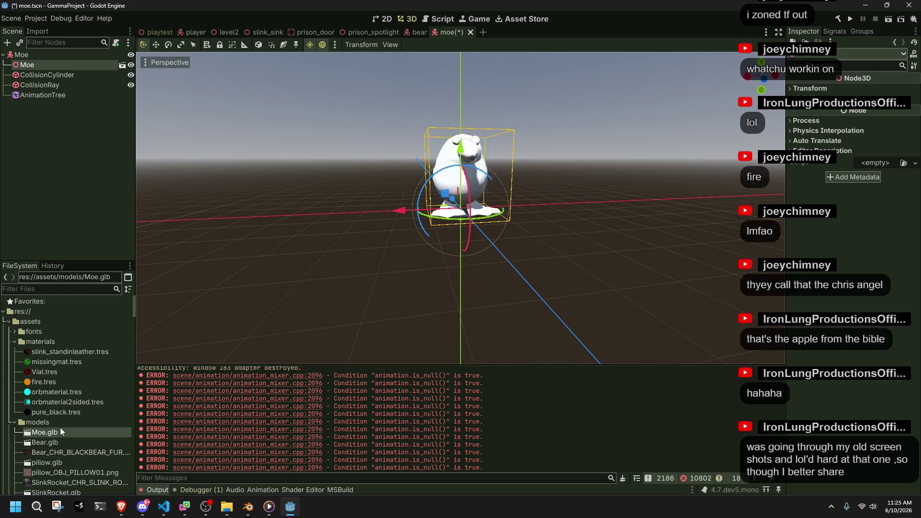
scroll(60, 427, down, 3)
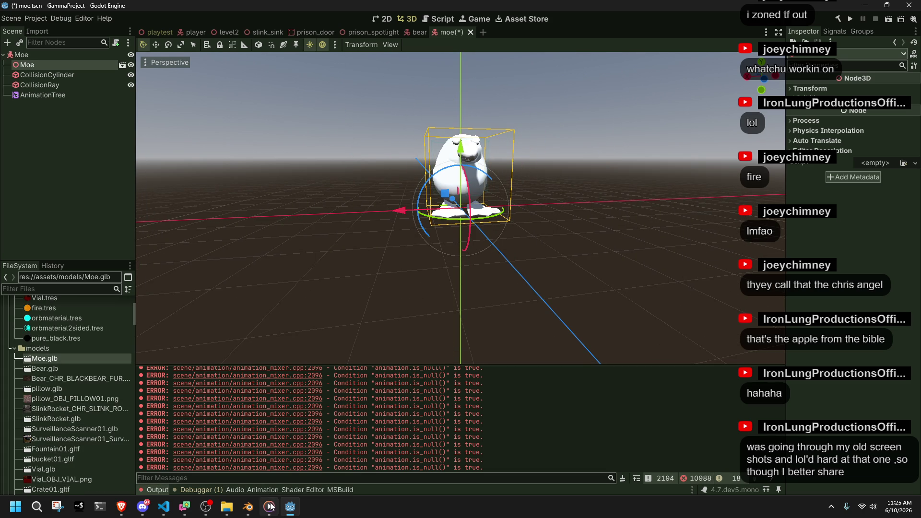
click(248, 506)
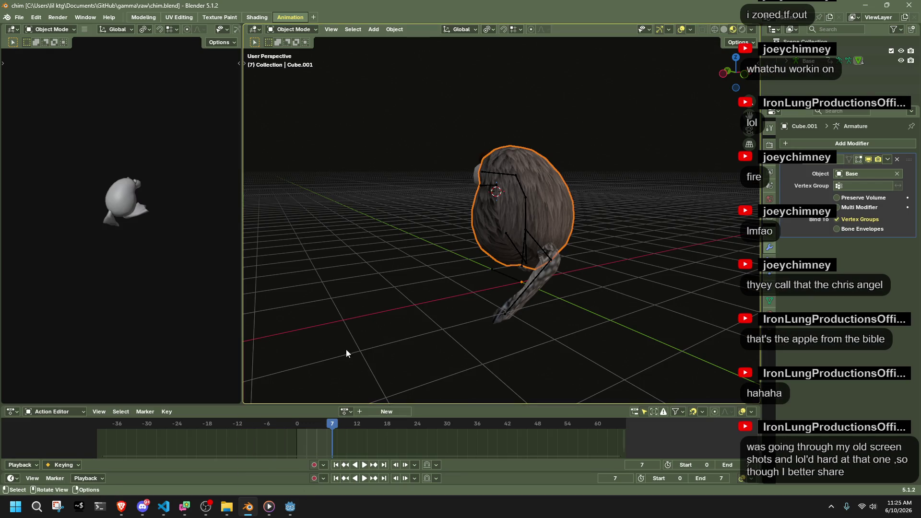
Orbit the Blender view around the bird model, briefly checking Godot
scroll(312, 164, up, 4)
mouse_move(356, 171)
mouse_down()
mouse_move(464, 213)
mouse_move(592, 220)
mouse_up()
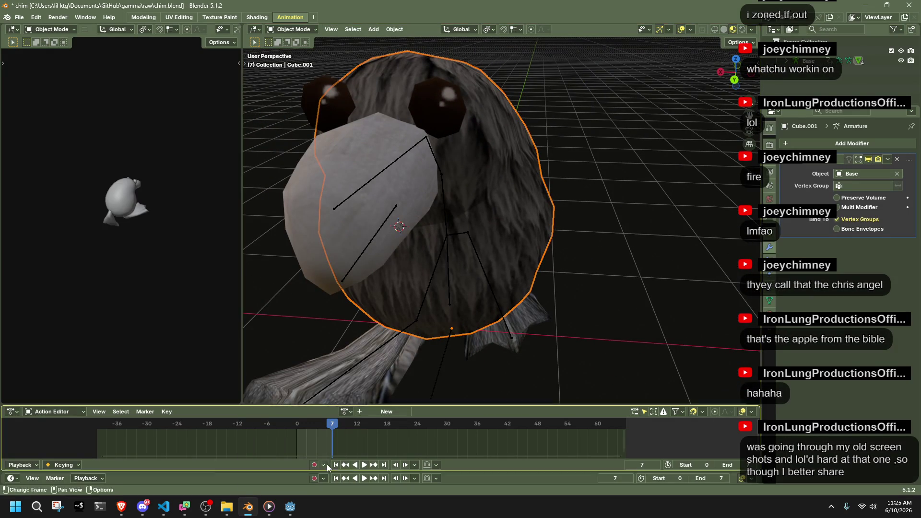
click(290, 507)
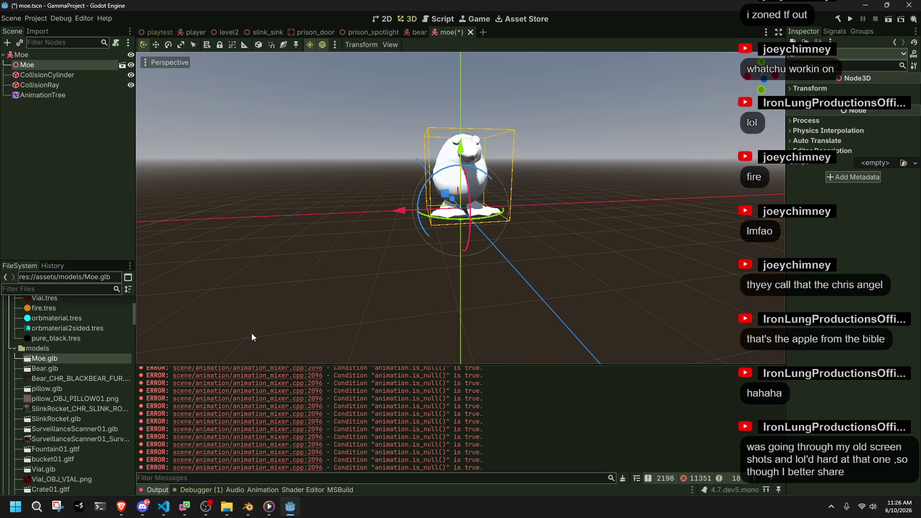
key(alt+Tab)
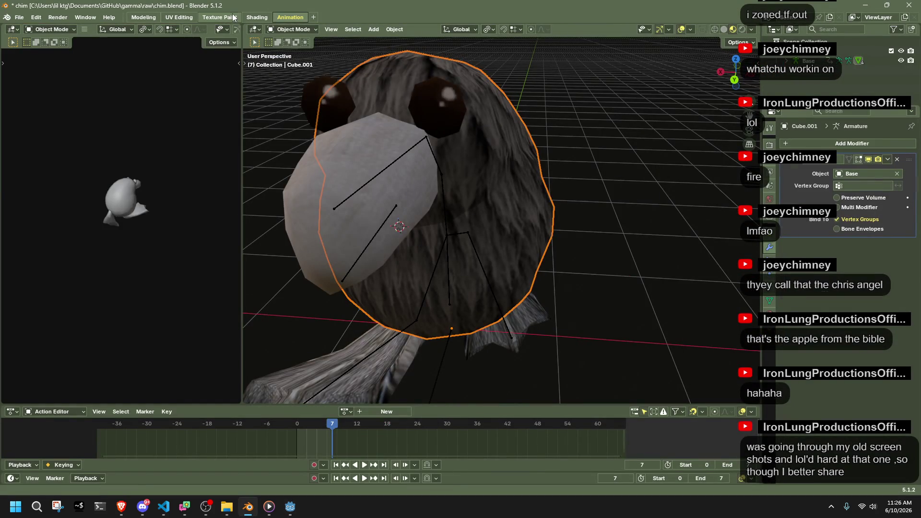
From Texture Paint, save the bird's texture as CHR_MOE01.png in the raw Textures folder
click(234, 17)
click(89, 29)
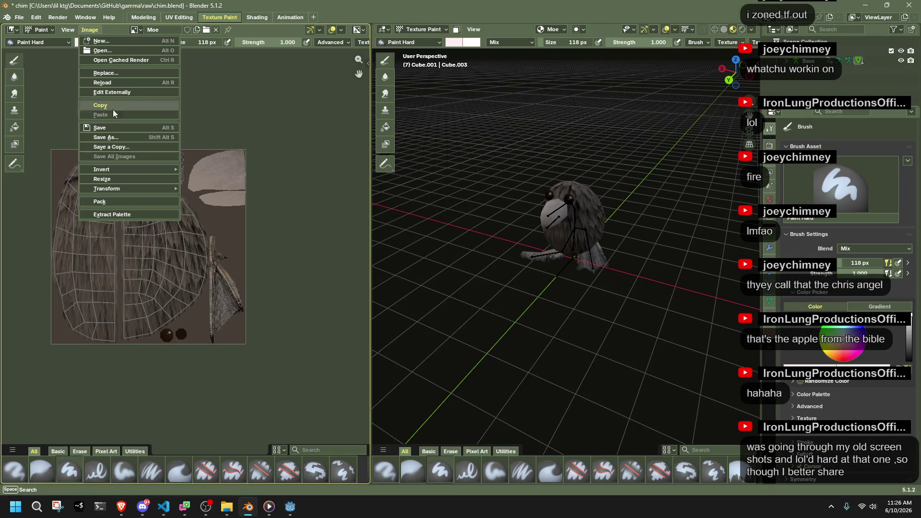
click(107, 138)
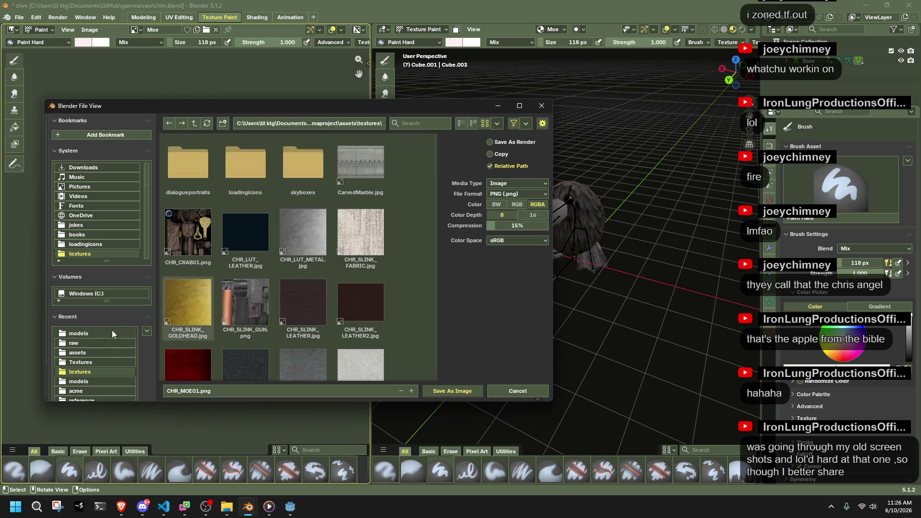
click(107, 362)
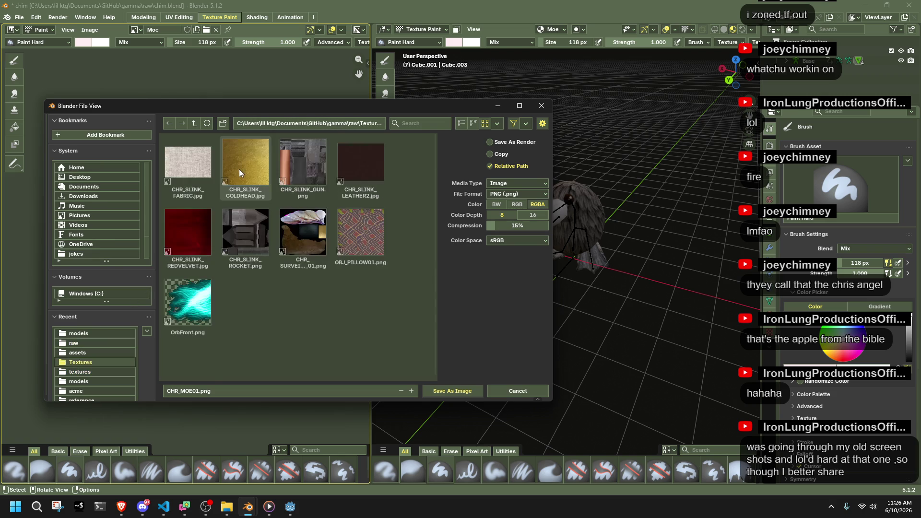
click(220, 390)
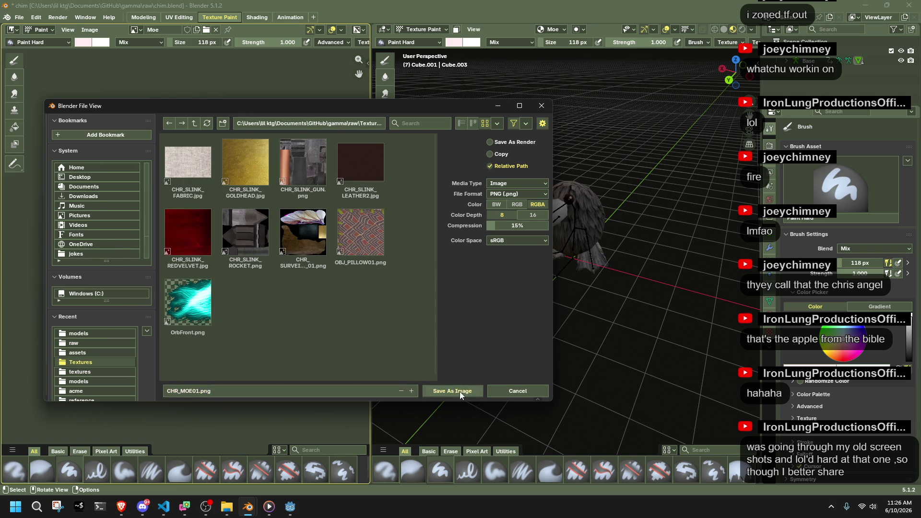
click(460, 391)
click(290, 506)
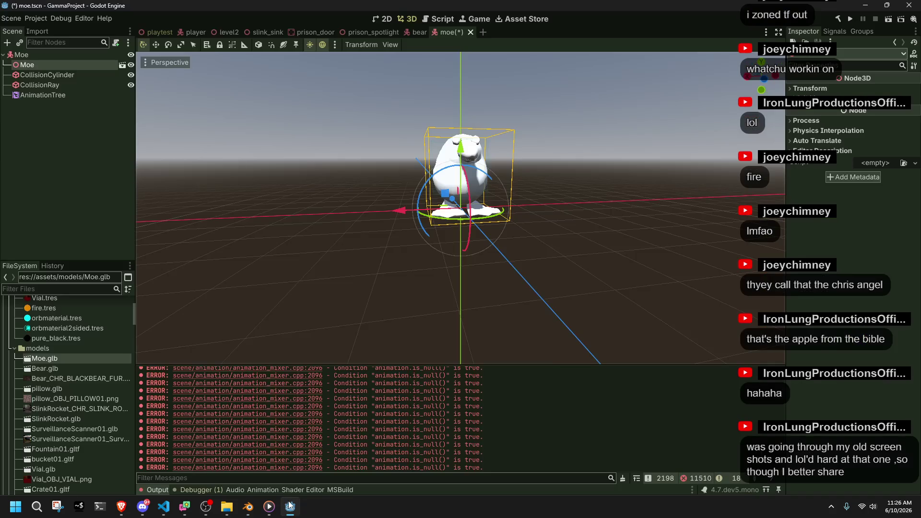
Save the blend file and export glTF 2.0 over Moe.glb in assets/models
click(290, 506)
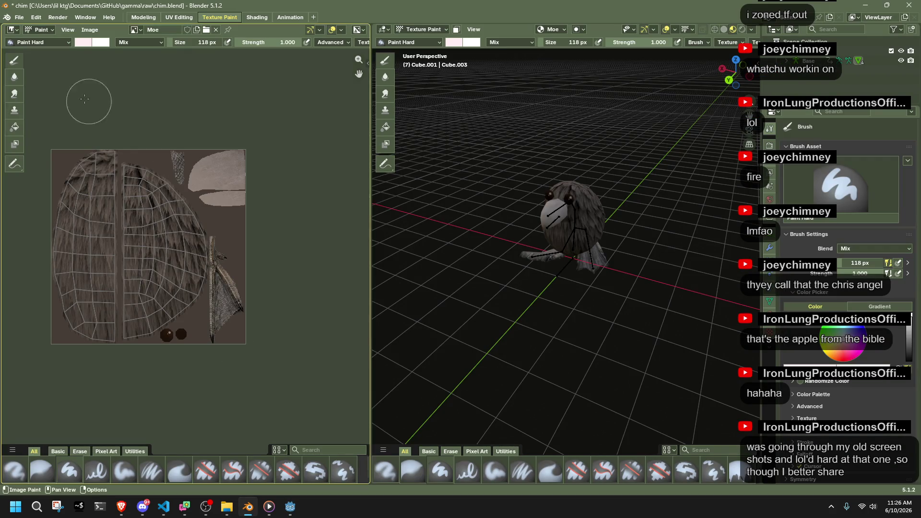
key(ctrl+s)
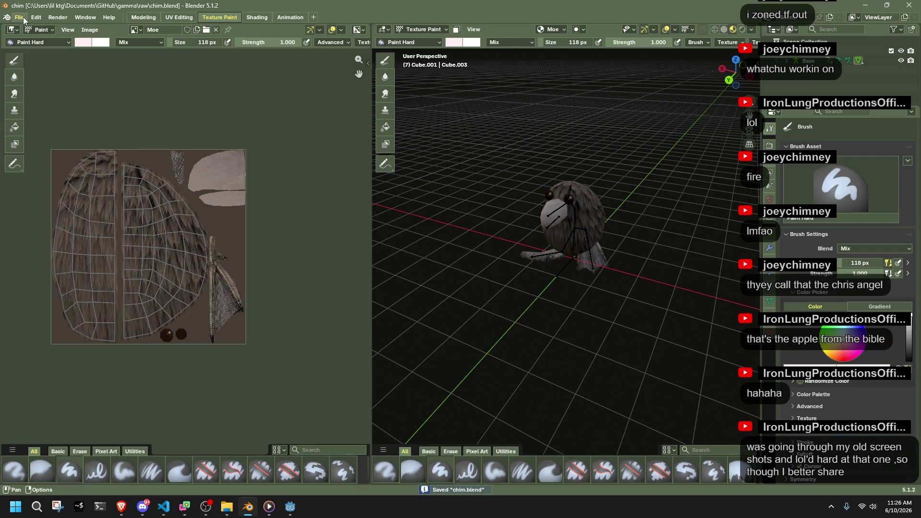
click(23, 18)
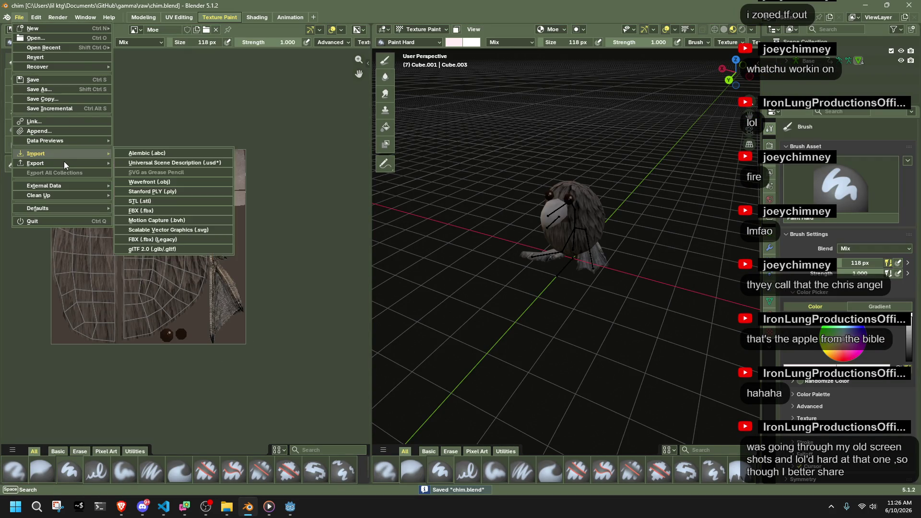
mouse_move(60, 165)
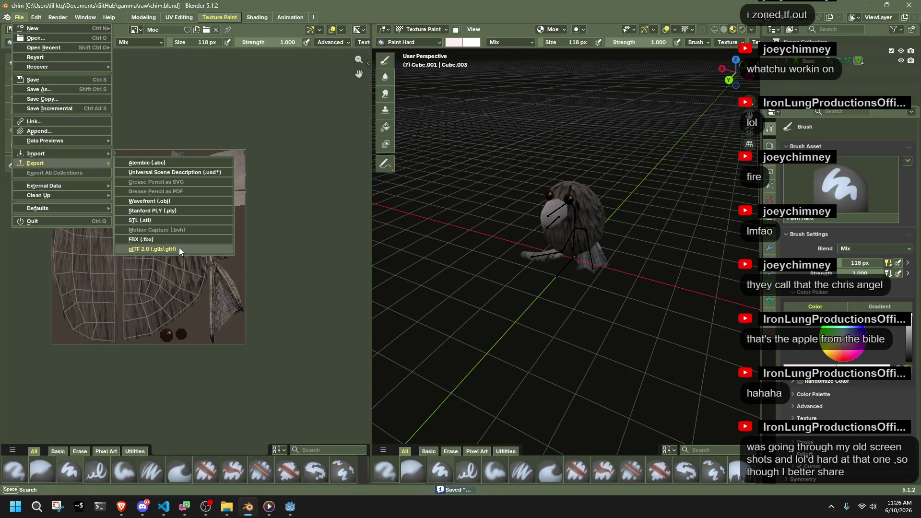
click(179, 248)
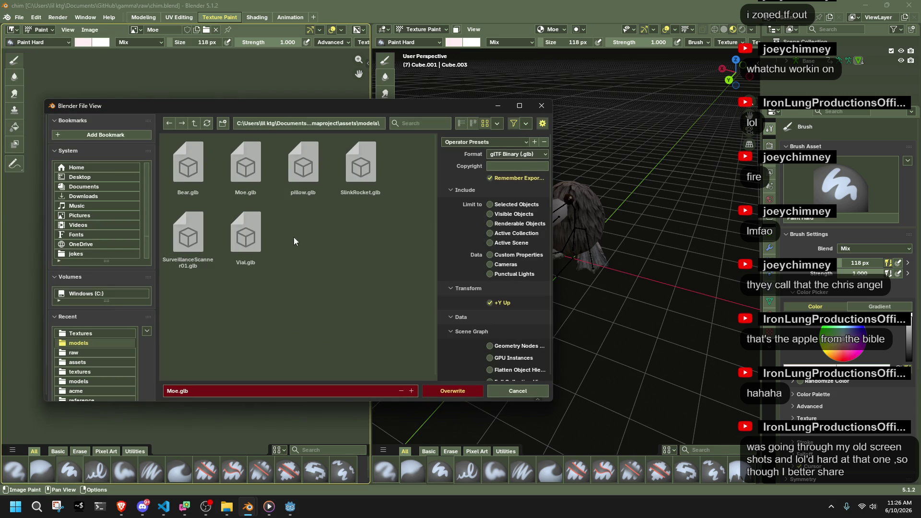
click(240, 177)
click(466, 391)
click(290, 513)
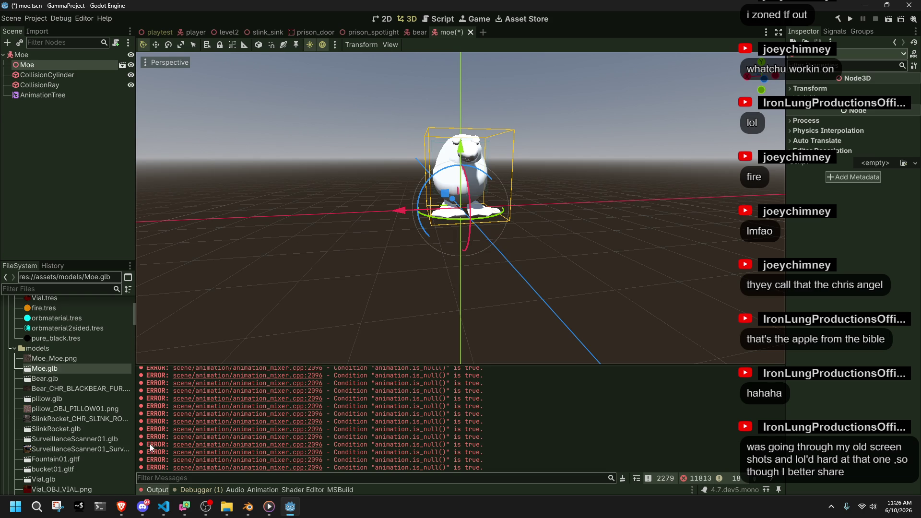
Reimport Moe.glb from its import settings so the bird appears textured
click(72, 362)
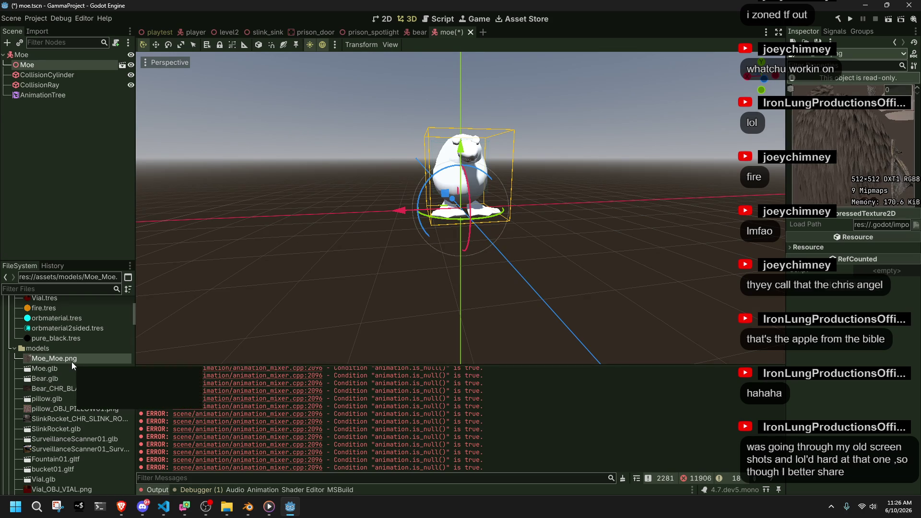
double_click(76, 366)
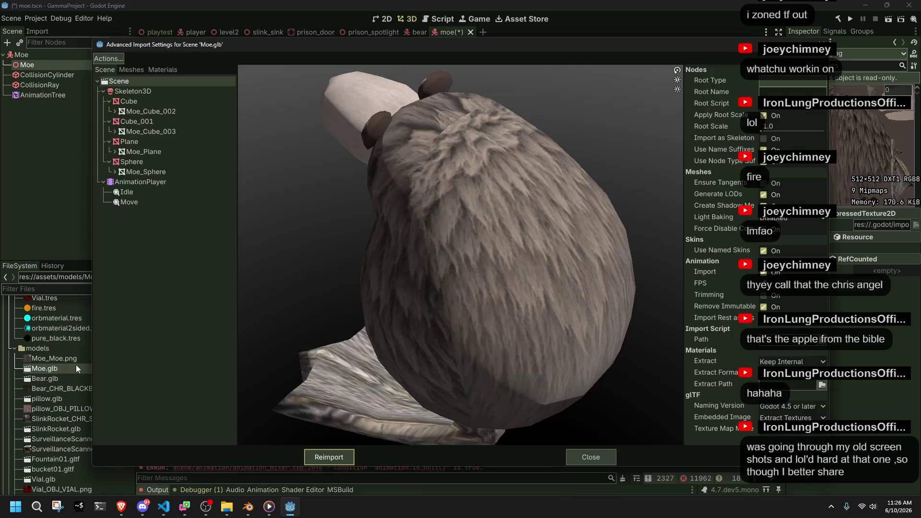
click(335, 455)
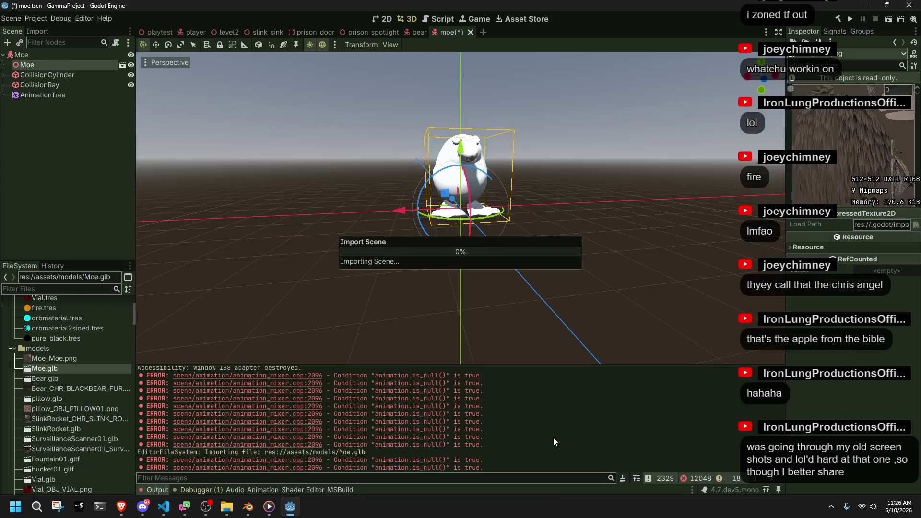
scroll(375, 200, up, 5)
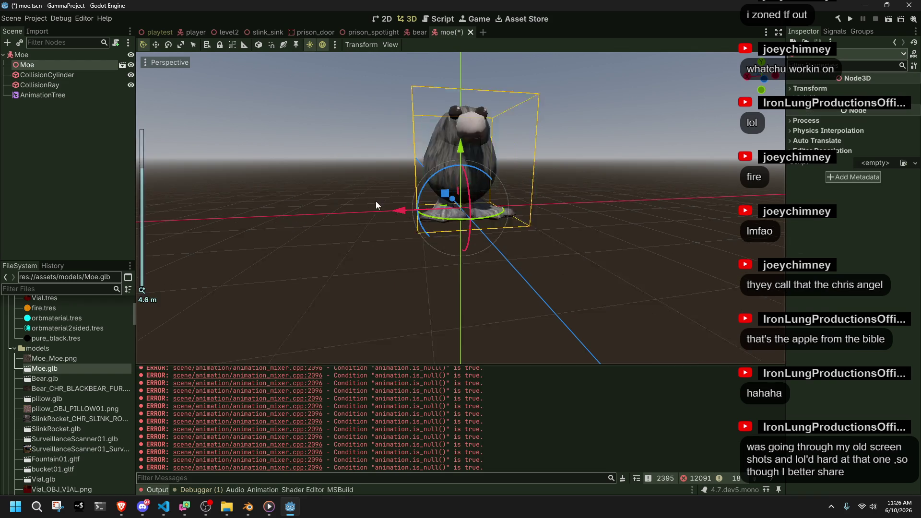
Frame the Moe model and enable Editable Children on the Moe instance
key(f)
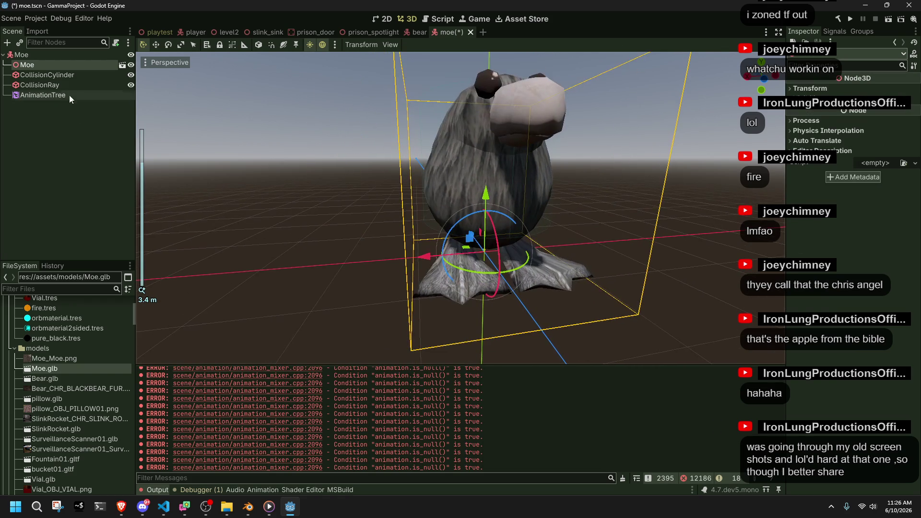
right_click(51, 65)
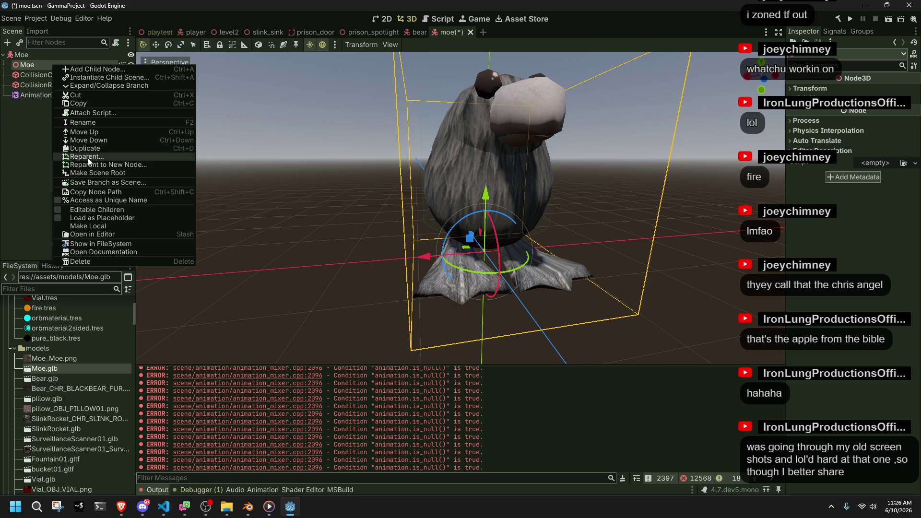
click(105, 209)
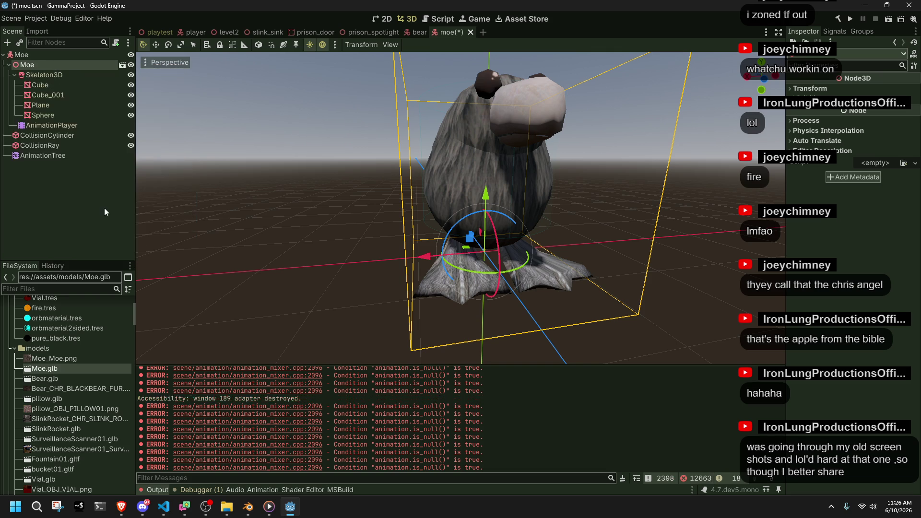
Assign the imported AnimationPlayer as the AnimationTree's Anim Player
click(44, 75)
click(42, 156)
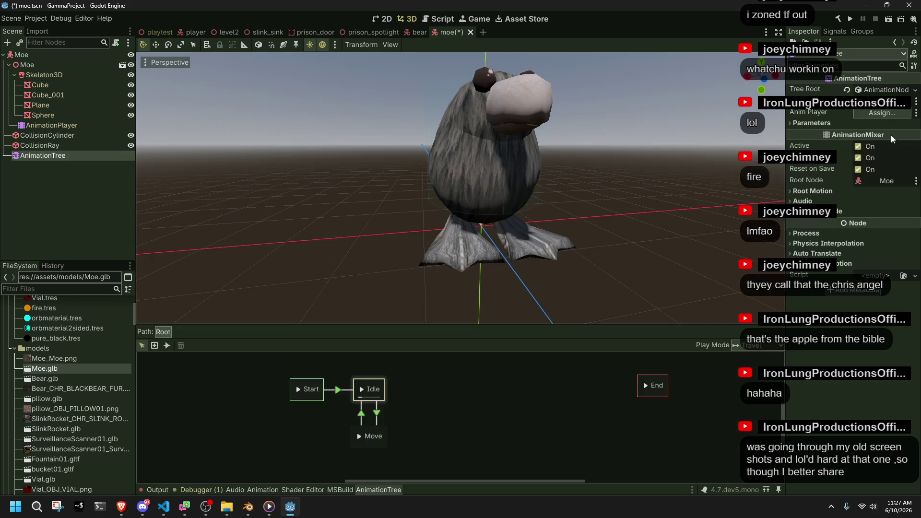
click(882, 113)
click(428, 140)
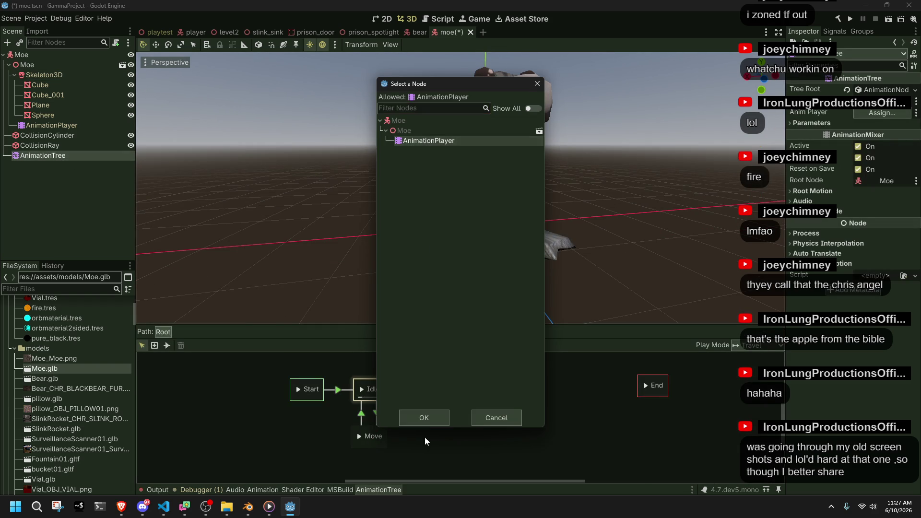
click(424, 418)
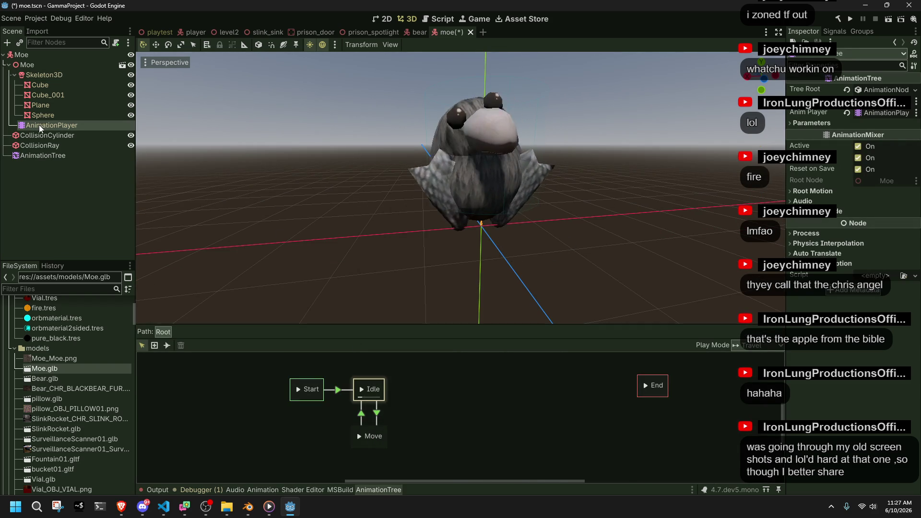
Bring up the imported Idle animation's tracks and select the Moe_Moe.png texture file
click(29, 54)
click(211, 314)
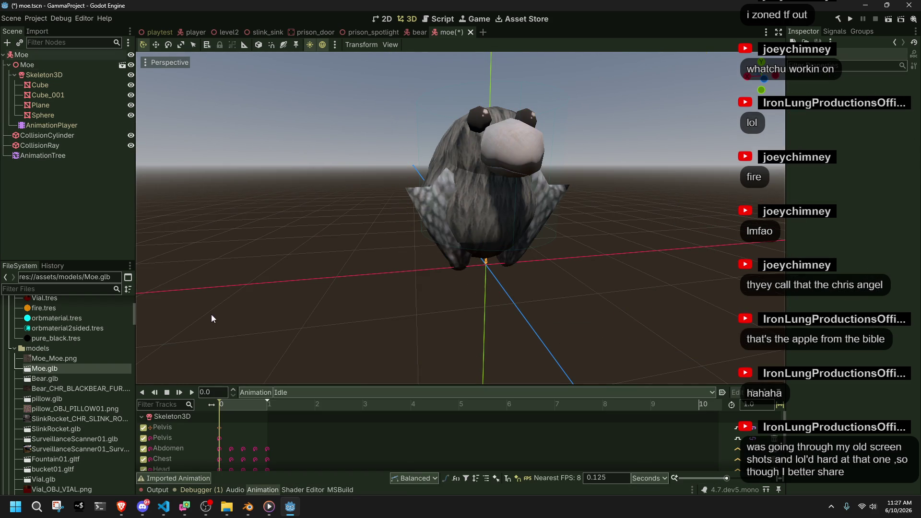
click(78, 357)
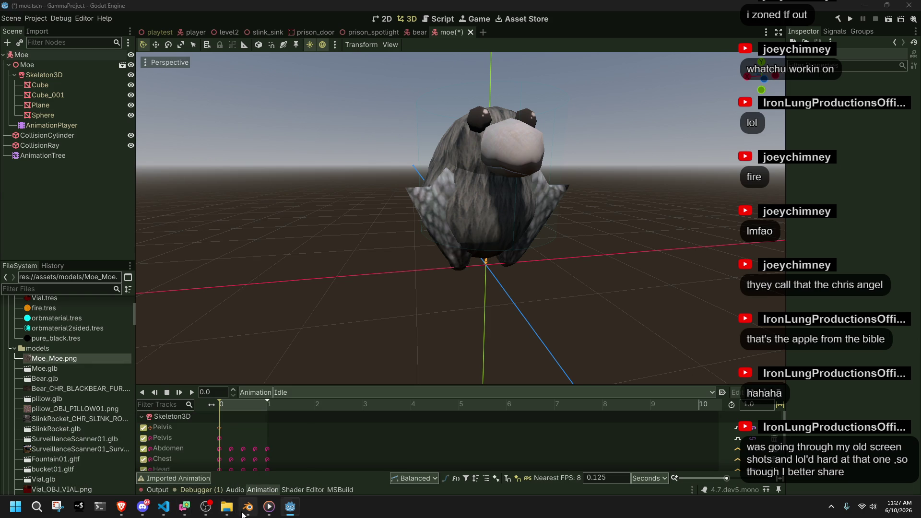
In Blender, start saving the texture image under a new name, then cancel
click(248, 507)
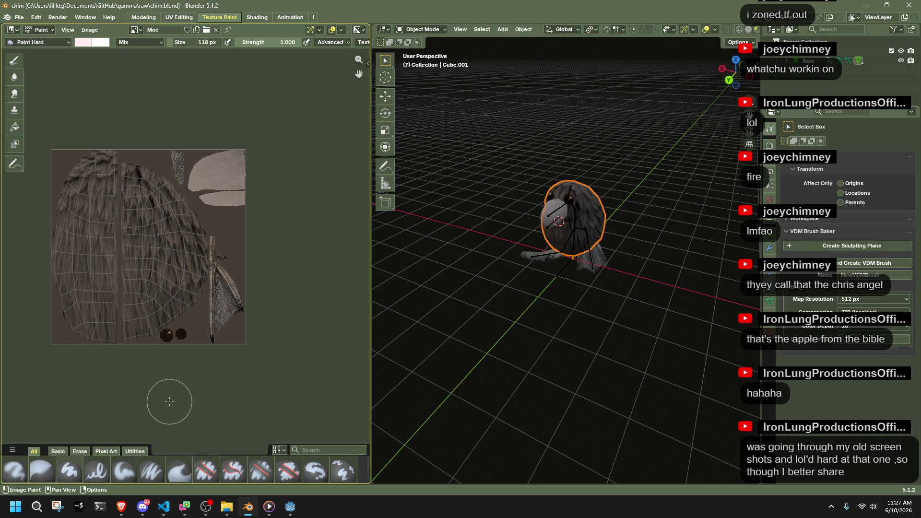
click(89, 29)
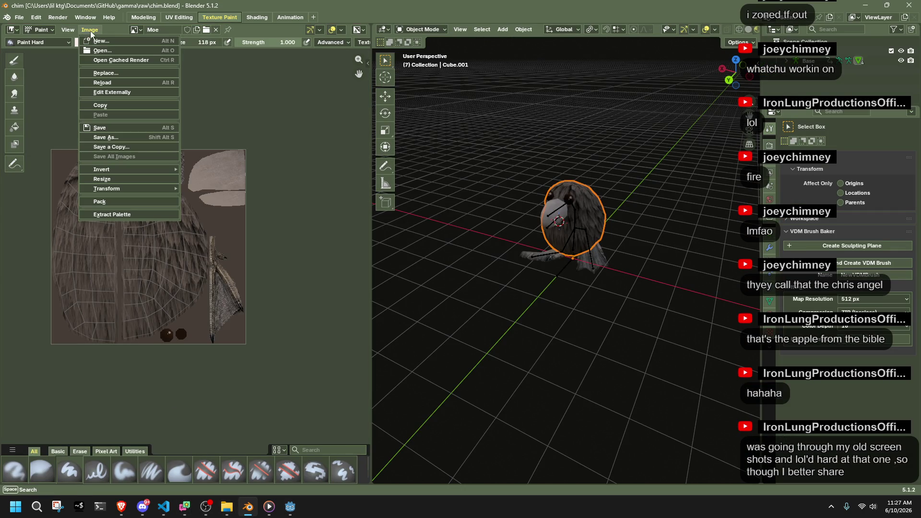
click(117, 137)
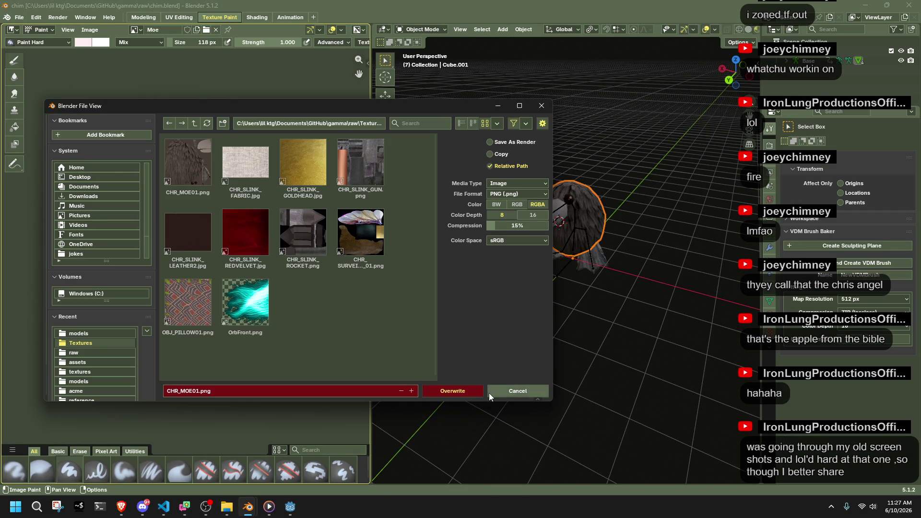
click(518, 393)
In the Shading workspace, rename the texture image to CHR_MOE01 and save chim.blend
click(259, 18)
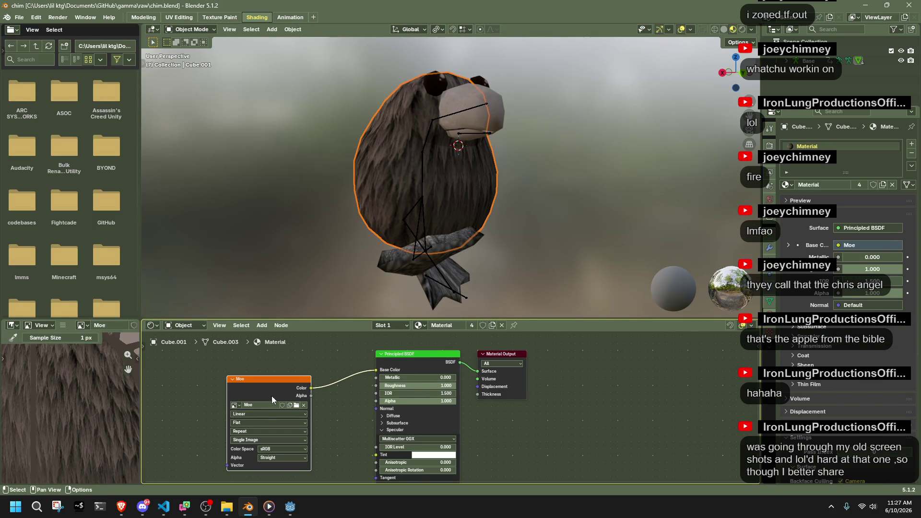
click(263, 407)
text(CHR_MOE01)
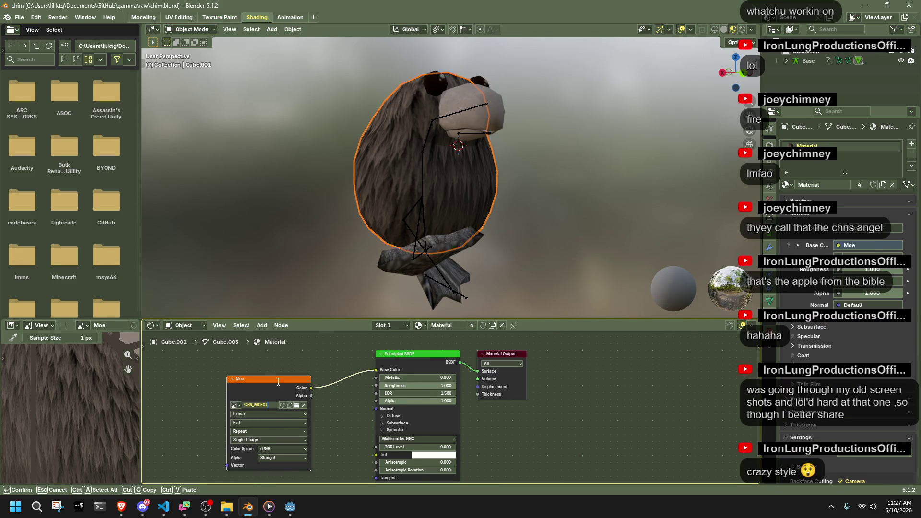
key(Return)
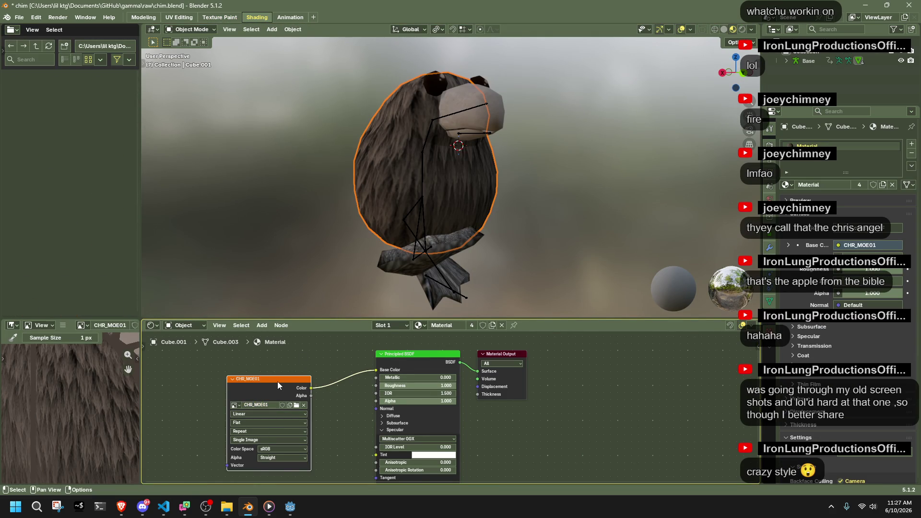
key(ctrl+s)
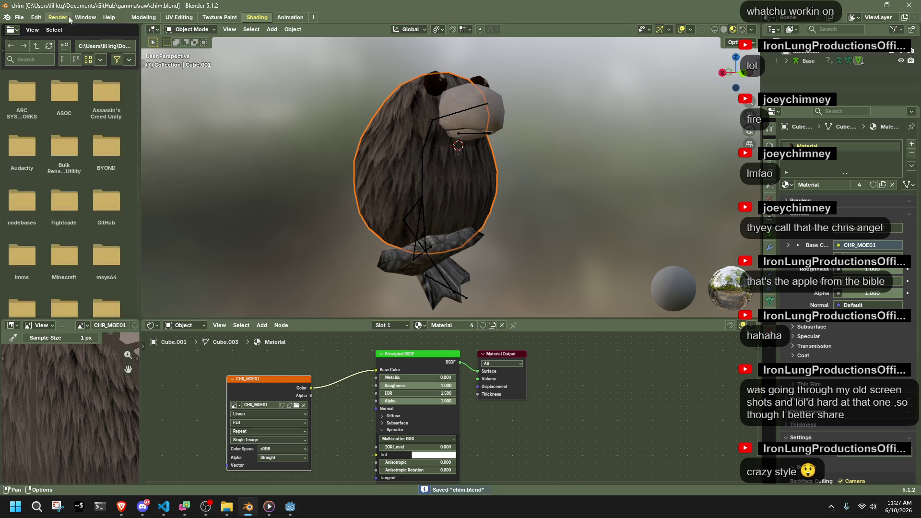
key(alt+Tab)
key(alt+Tab)
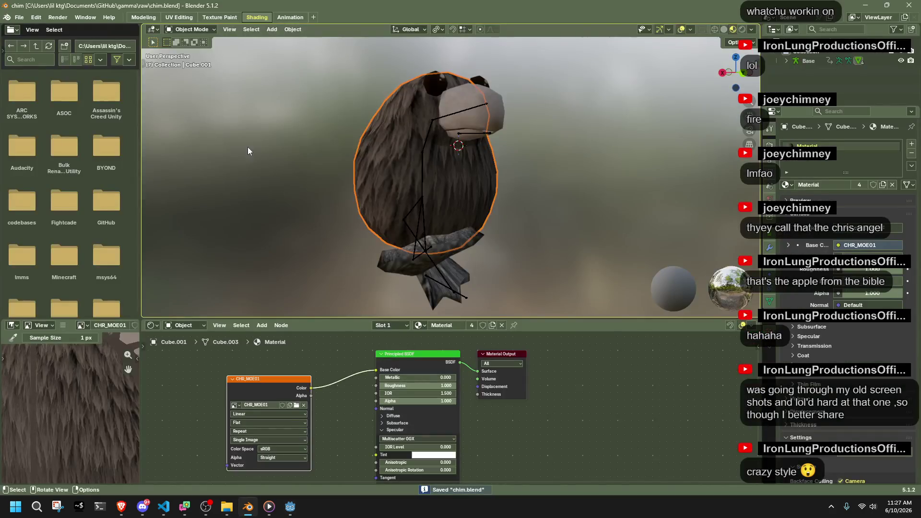
click(146, 18)
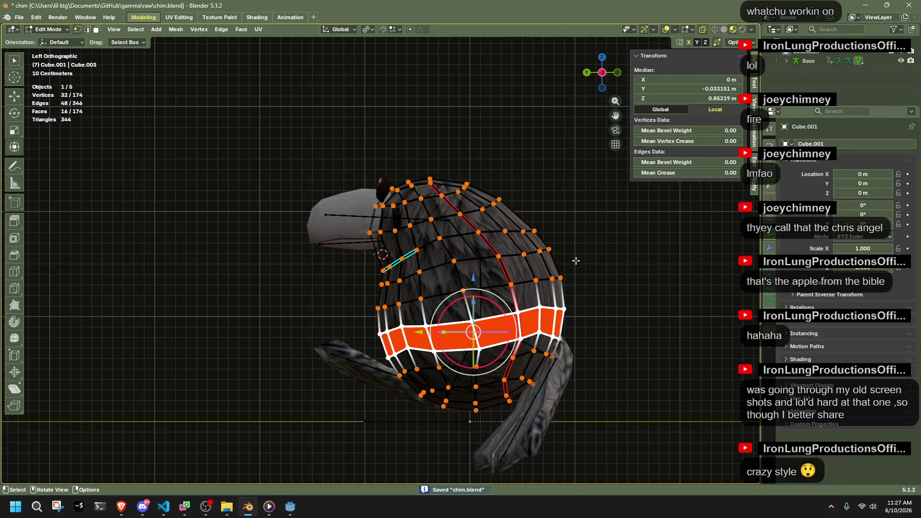
Apply all transforms to every object in Object Mode and save the blend file
key(Tab)
key(a)
key(ctrl+a)
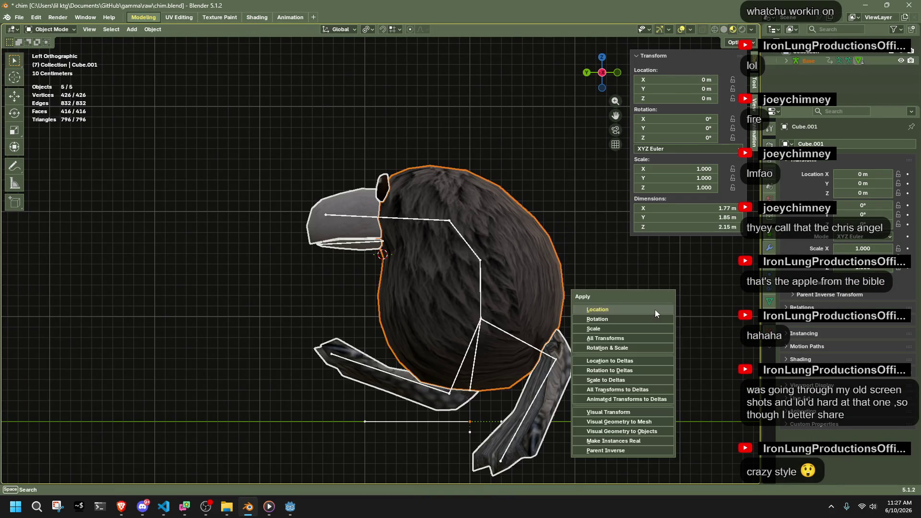
click(634, 338)
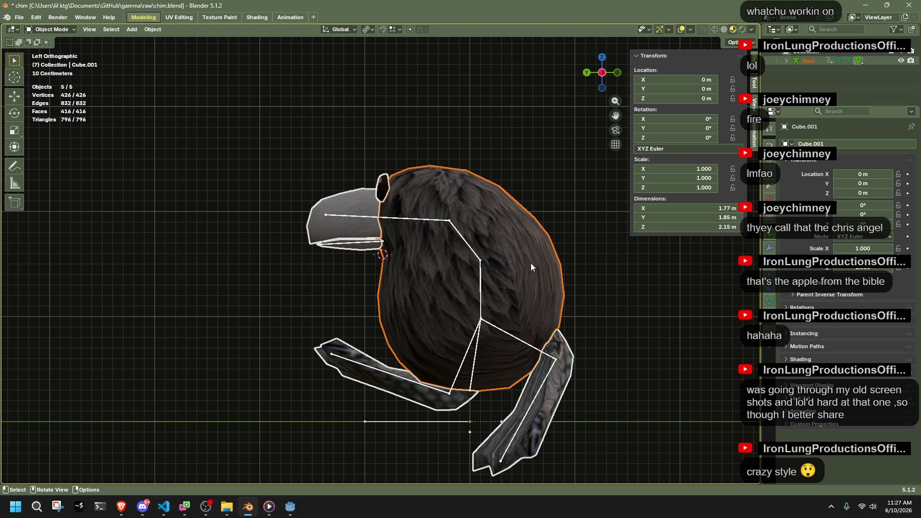
mouse_move(226, 133)
mouse_down()
mouse_move(437, 300)
mouse_move(533, 309)
mouse_move(472, 310)
mouse_move(432, 288)
mouse_up()
key(ctrl+s)
Export the model as glTF 2.0, overwriting Moe.glb, and return to Godot
click(19, 18)
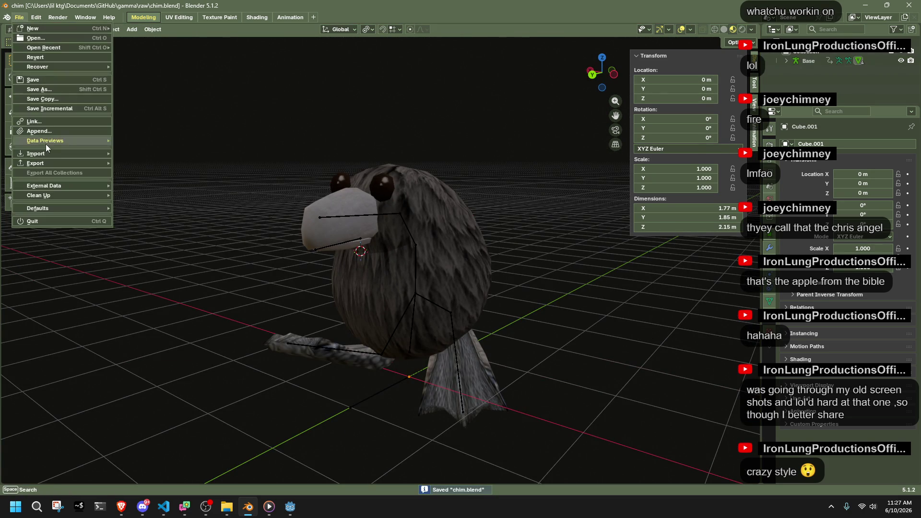
mouse_move(53, 162)
click(165, 246)
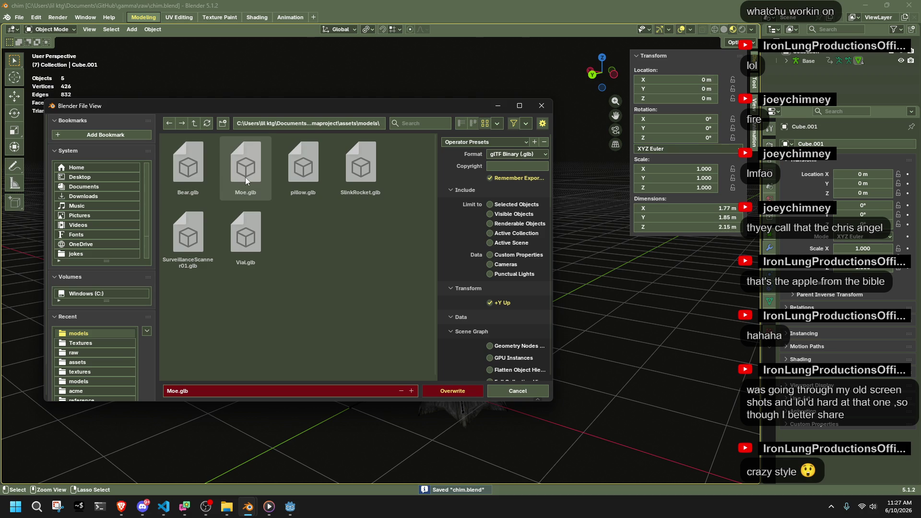
click(438, 388)
key(alt+Tab)
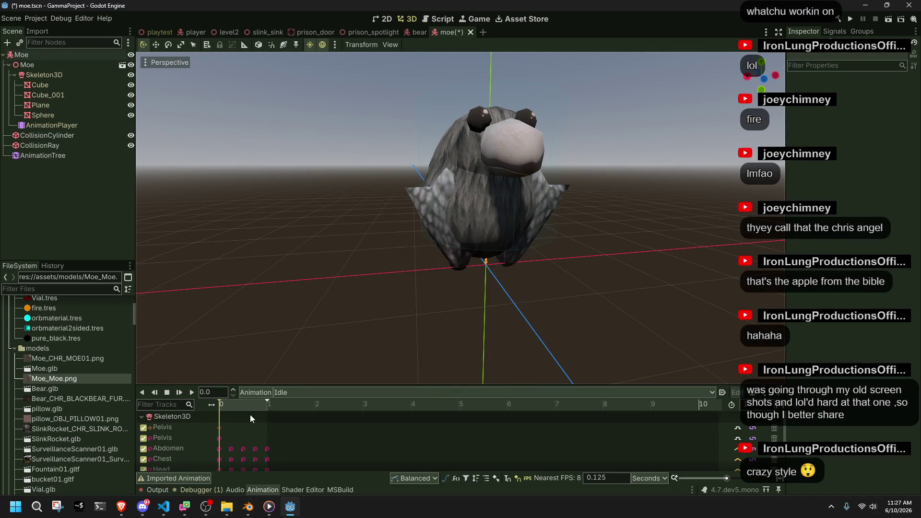
Delete Moe_Moe.png, then inspect Moe_CHR_MOE01.png, the bear fur and pillow_OBJ_PILLOW01.png textures
key(Delete)
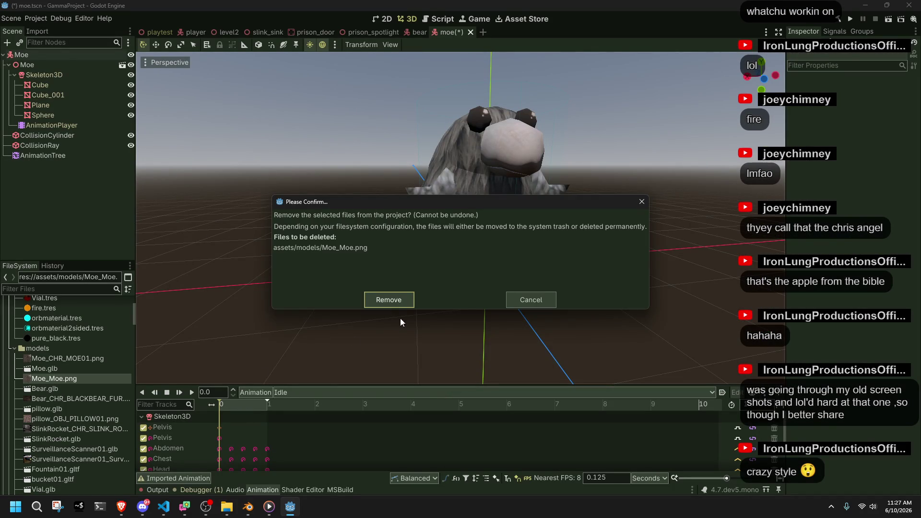
click(388, 299)
click(77, 362)
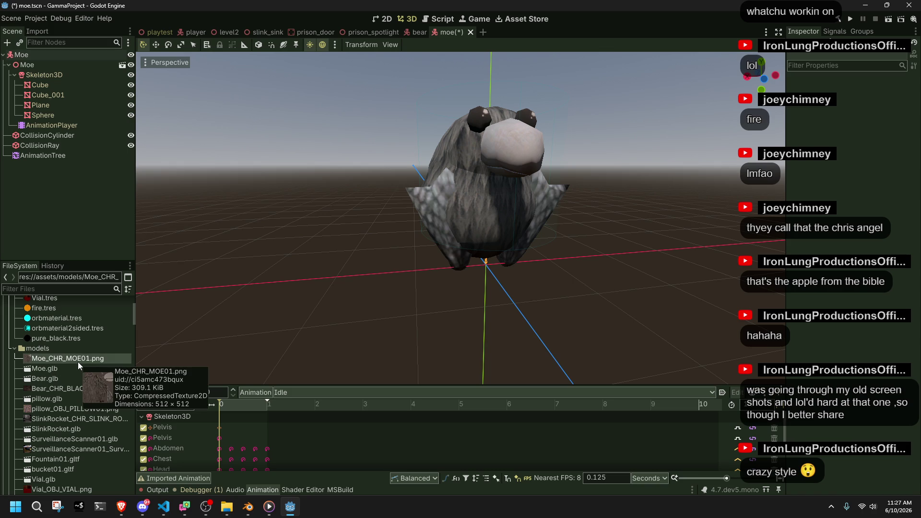
click(110, 388)
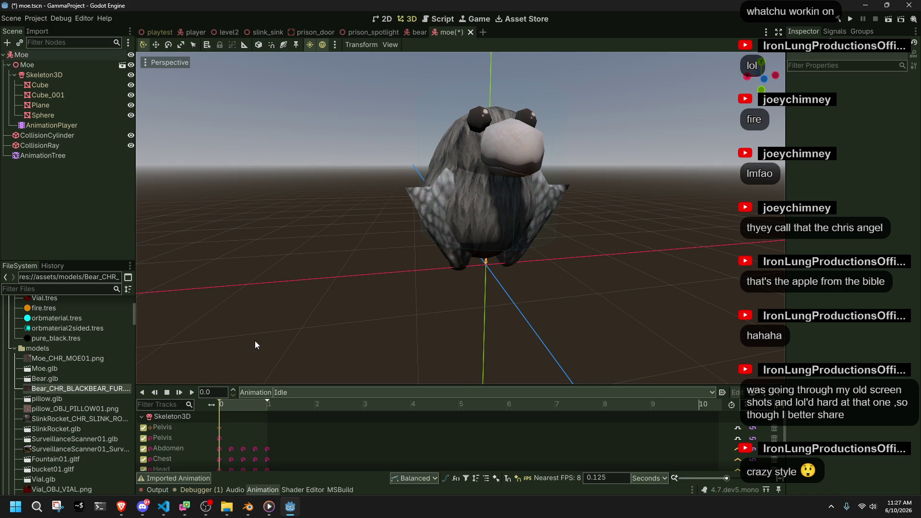
click(87, 408)
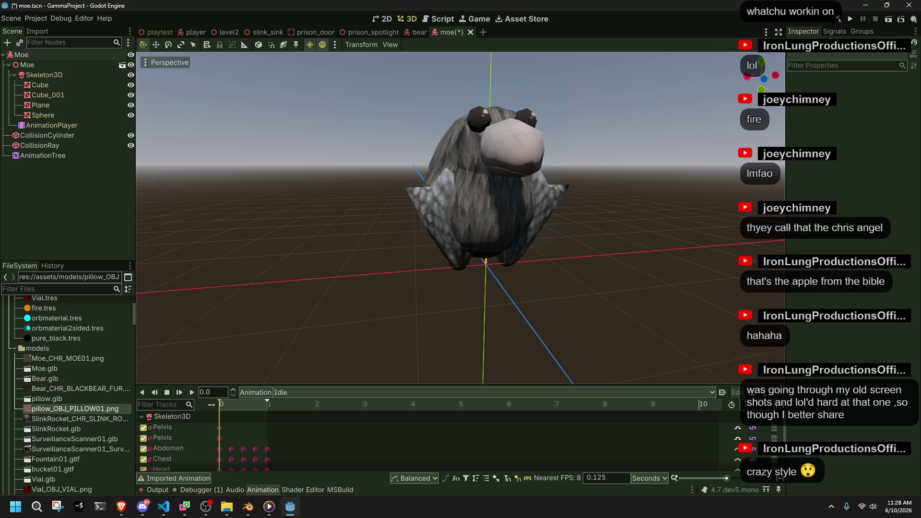
Cycle through the code editor and web browser, ending back in the code editor
key(alt+Tab)
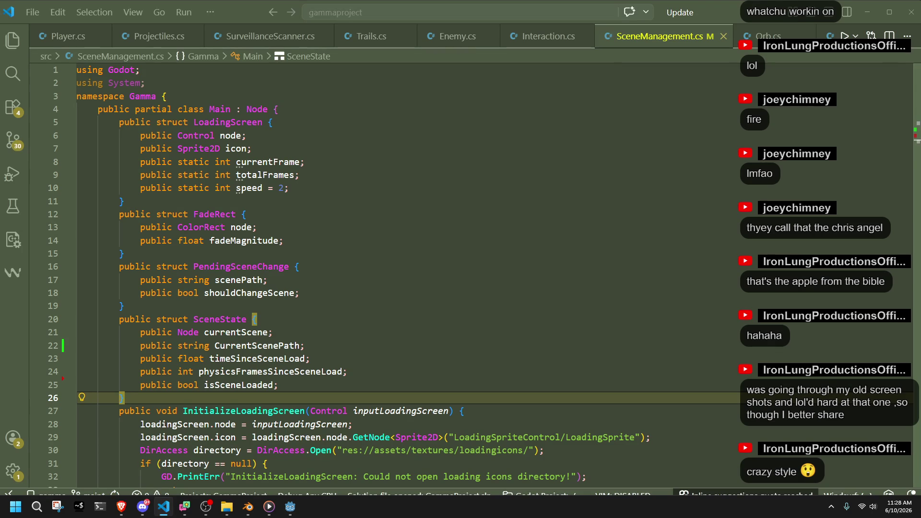
key(alt+Tab)
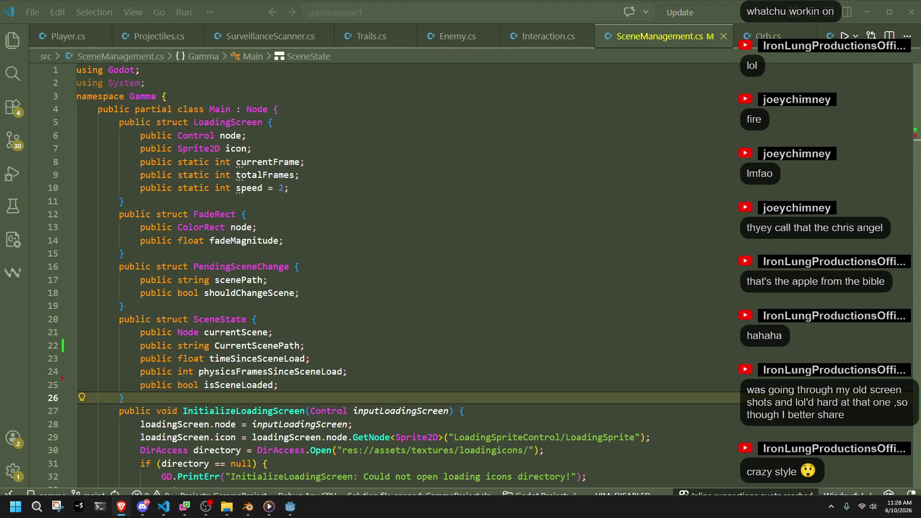
key(alt+Tab)
key(alt+Tab)
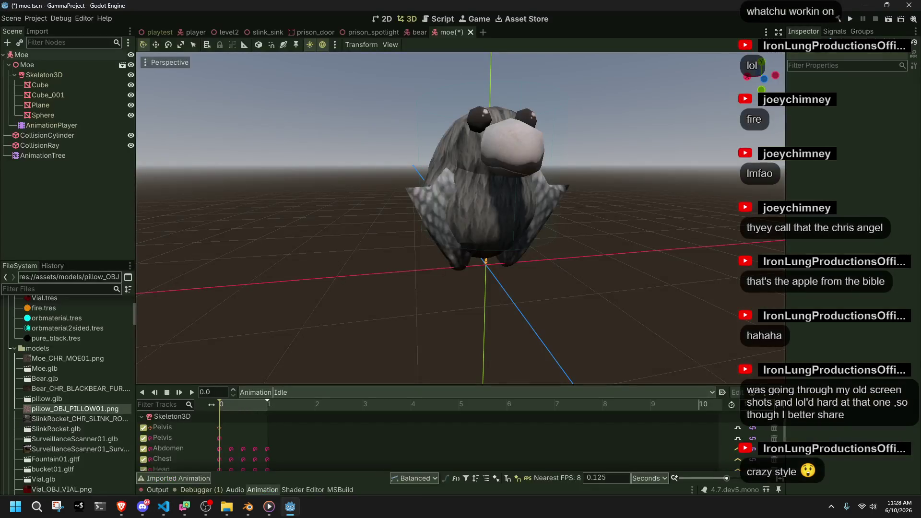
Open the playtest level, fly over its platform, orb and walled pit, then show Debugger errors
click(144, 33)
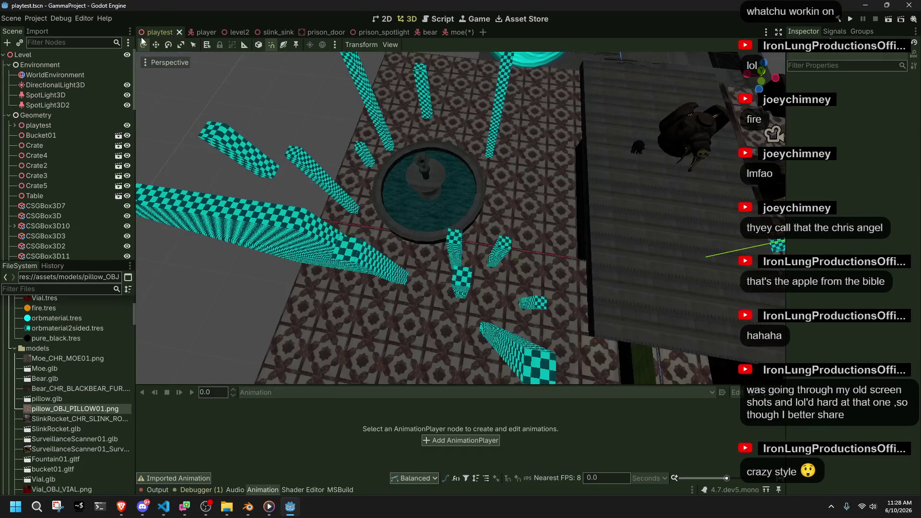
drag(458, 255, 384, 211)
drag(453, 258, 453, 258)
scroll(80, 229, down, 10)
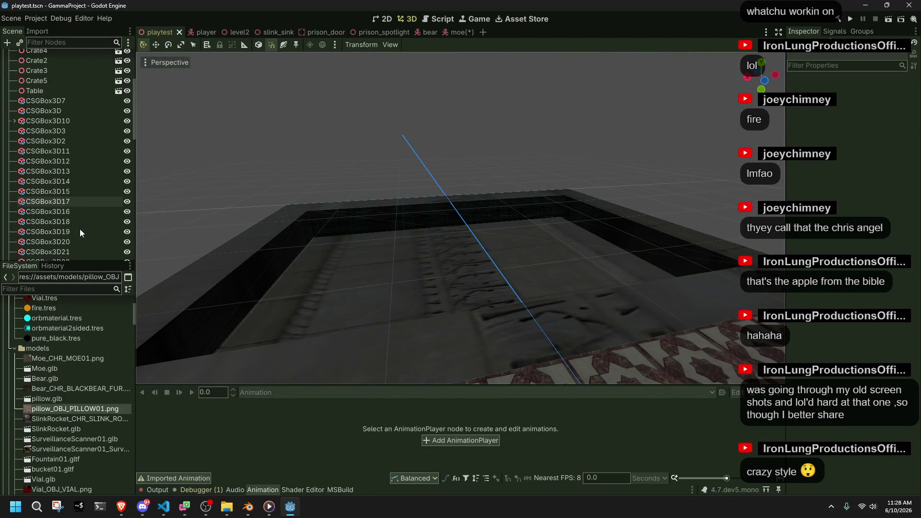
scroll(79, 229, up, 12)
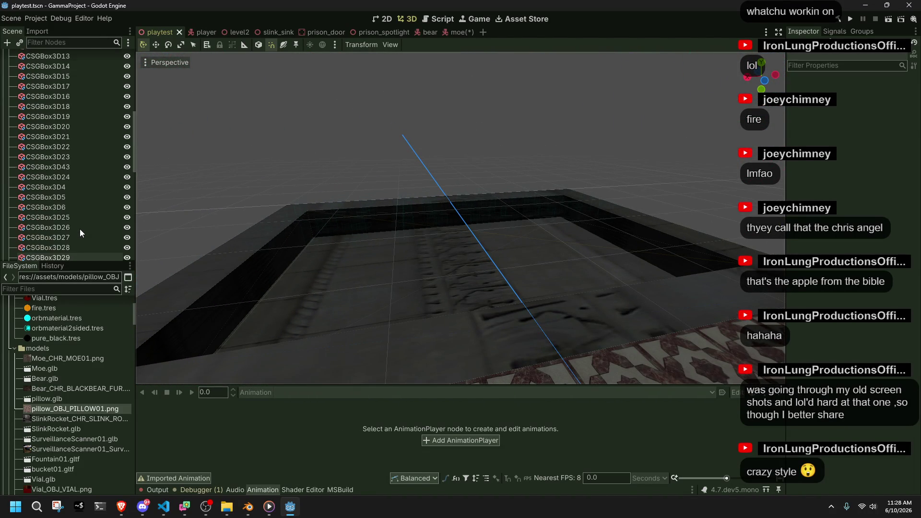
drag(325, 240, 325, 240)
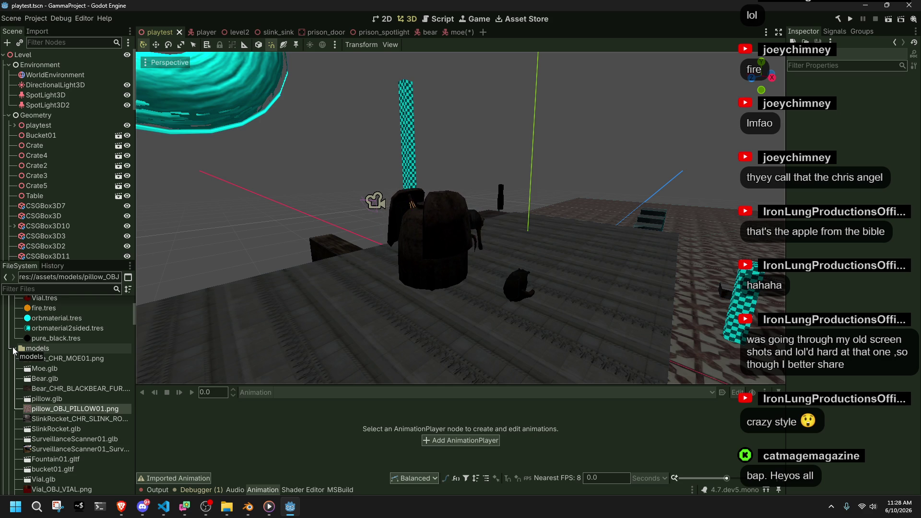
mouse_move(460, 216)
mouse_down()
mouse_move(612, 212)
mouse_move(528, 221)
mouse_up()
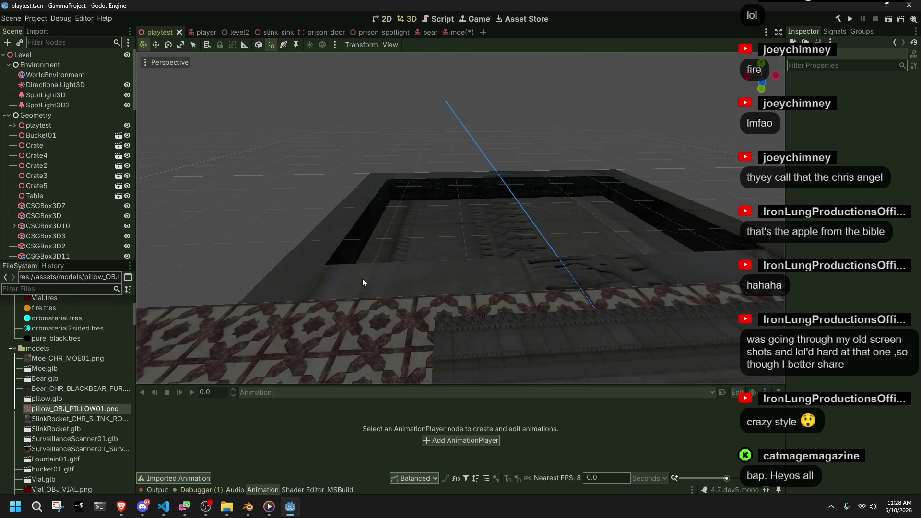
click(198, 489)
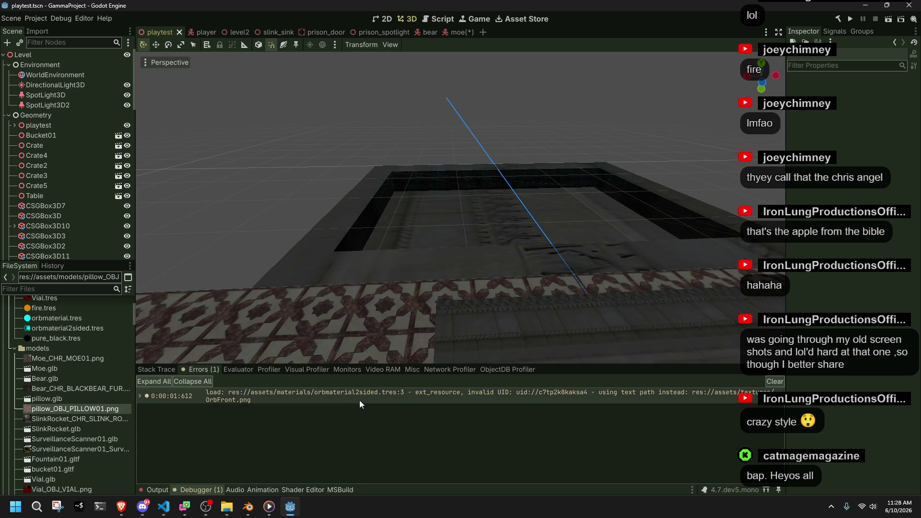
Open and dismiss orbmaterial.tres's context menu, scroll the file list, then return to the moe scene
right_click(69, 319)
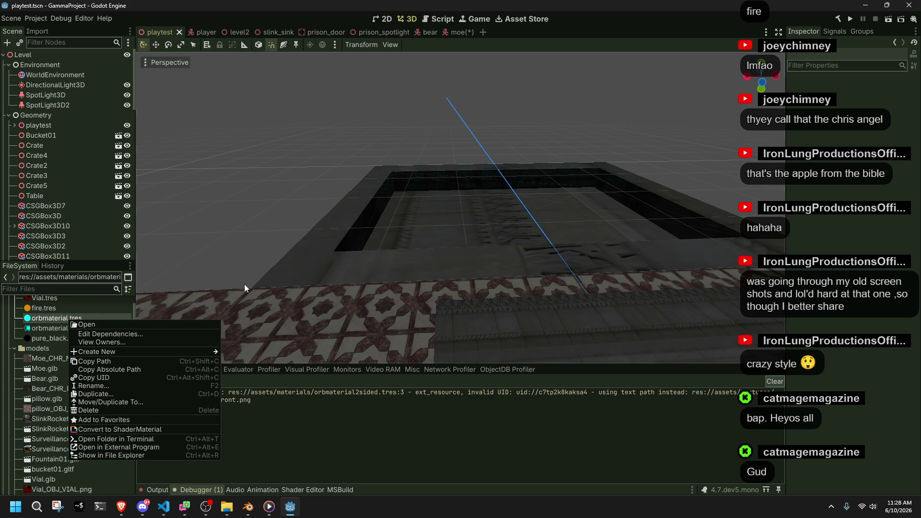
click(67, 306)
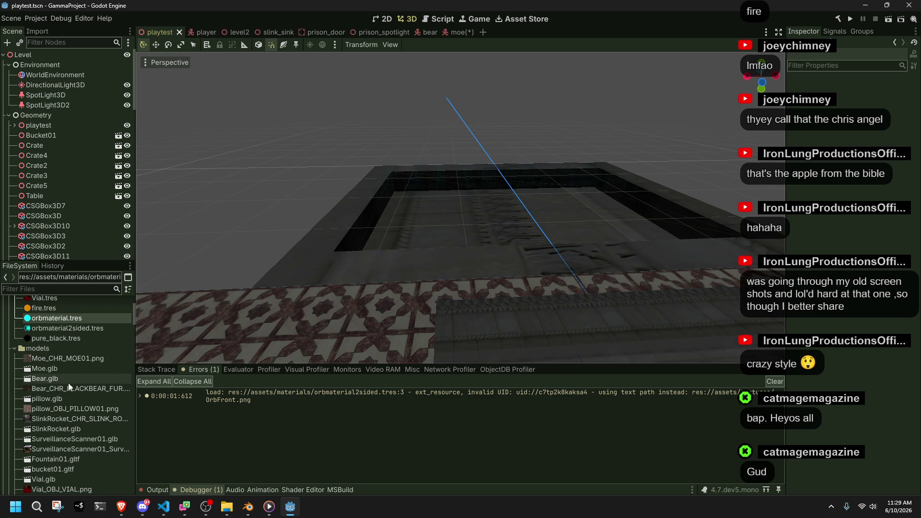
scroll(68, 383, down, 5)
scroll(78, 423, down, 12)
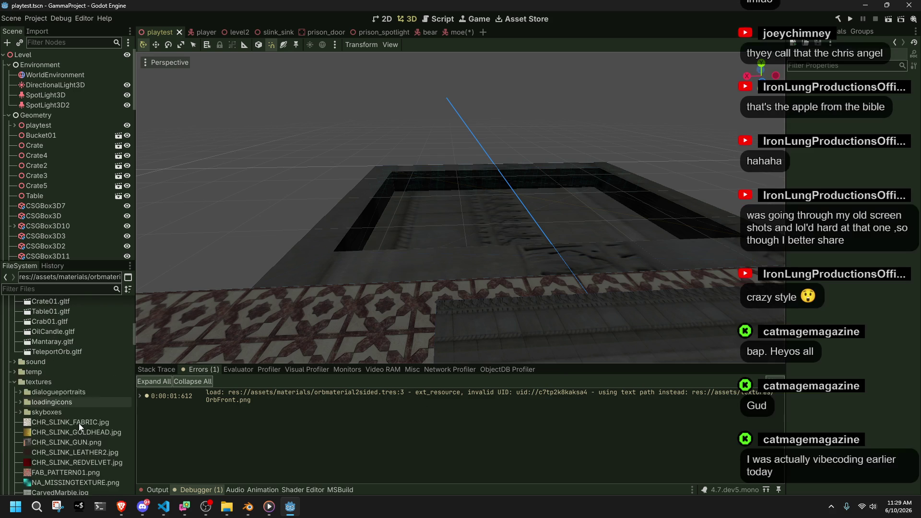
click(454, 33)
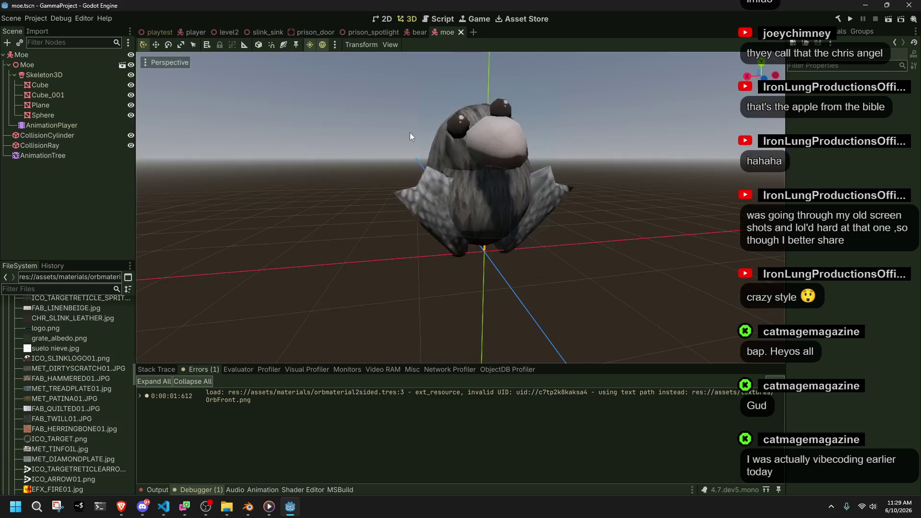
Reopen the playtest level and freelook over the rows of textured Moe enemies
scroll(84, 414, down, 10)
scroll(84, 410, up, 3)
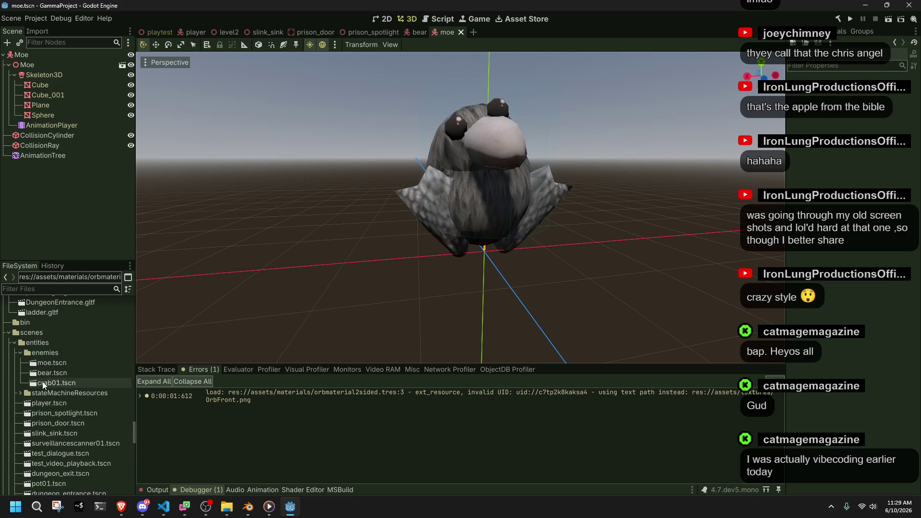
click(144, 34)
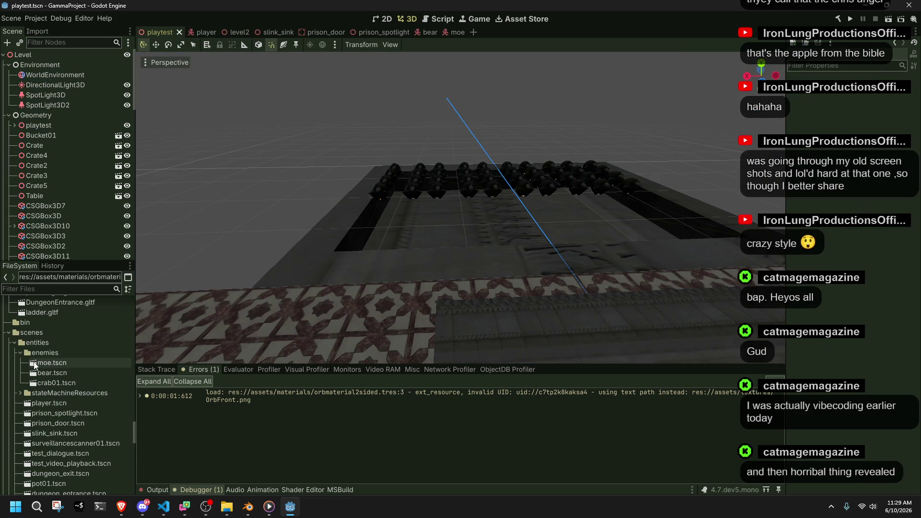
key(w)
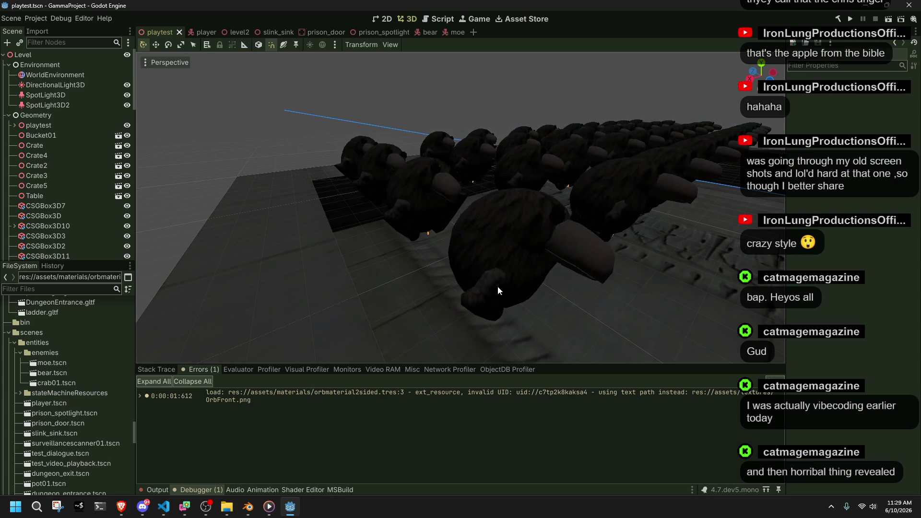
right_click(497, 287)
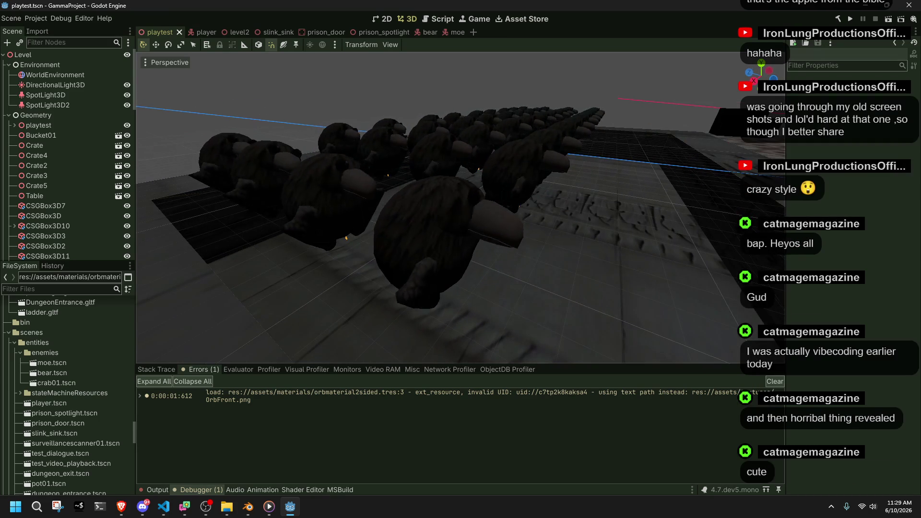
key(s)
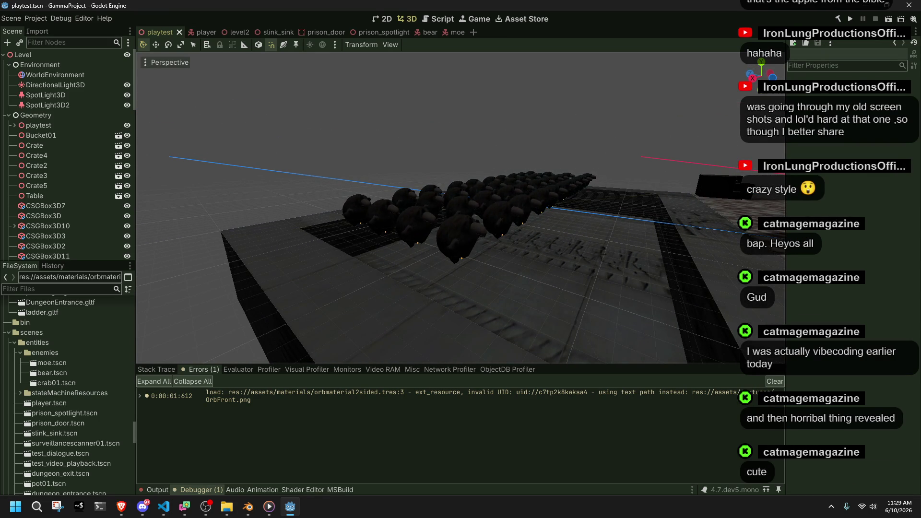
Run the game and move the character across the floor, over the table and along the ledge
click(849, 19)
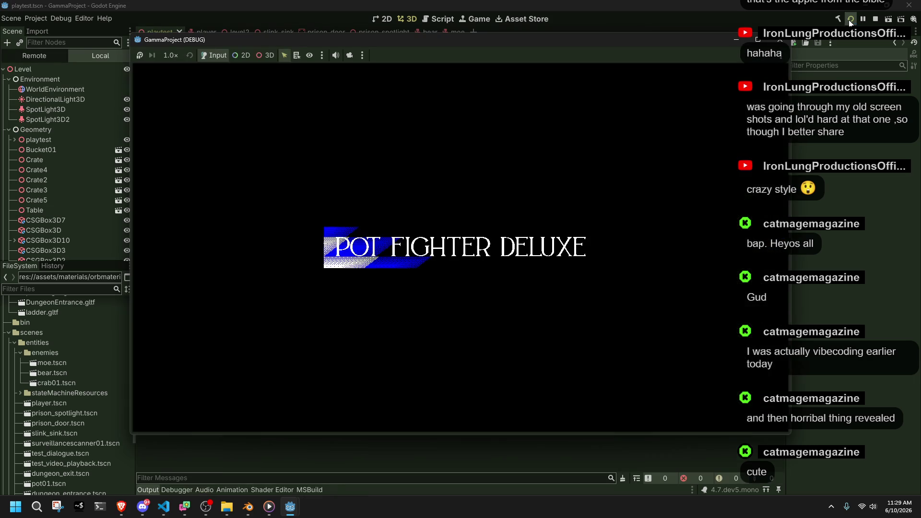
key(w)
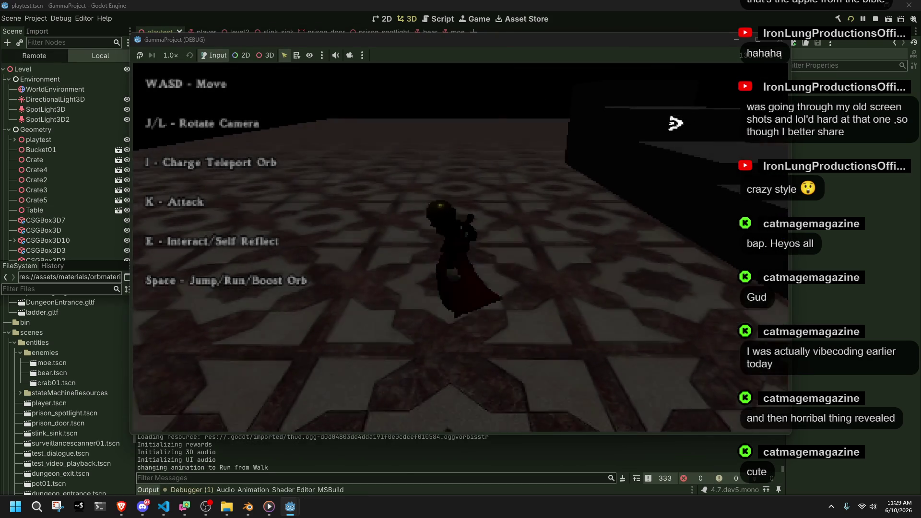
key(w)
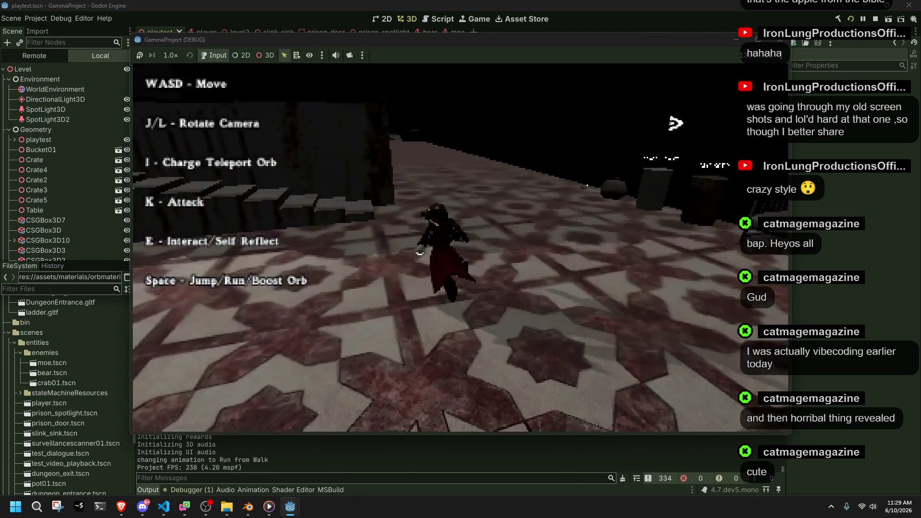
key(space)
key(w)
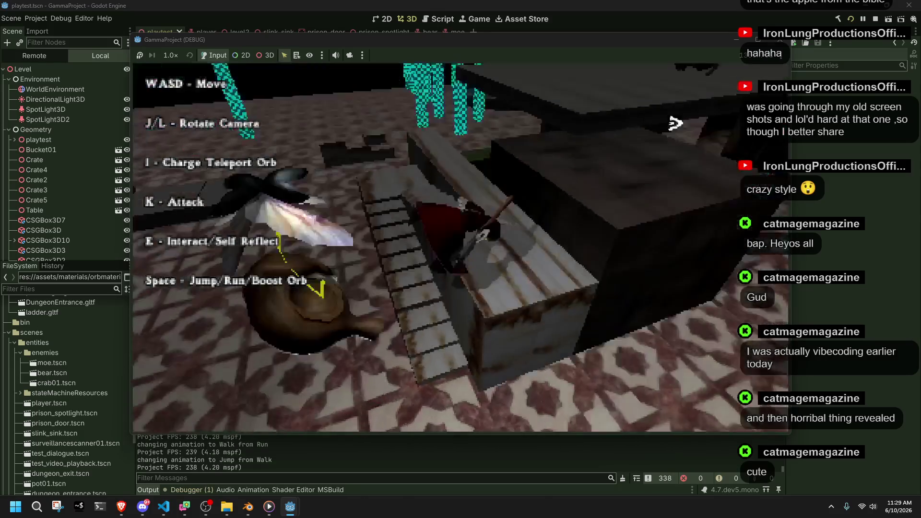
key(w)
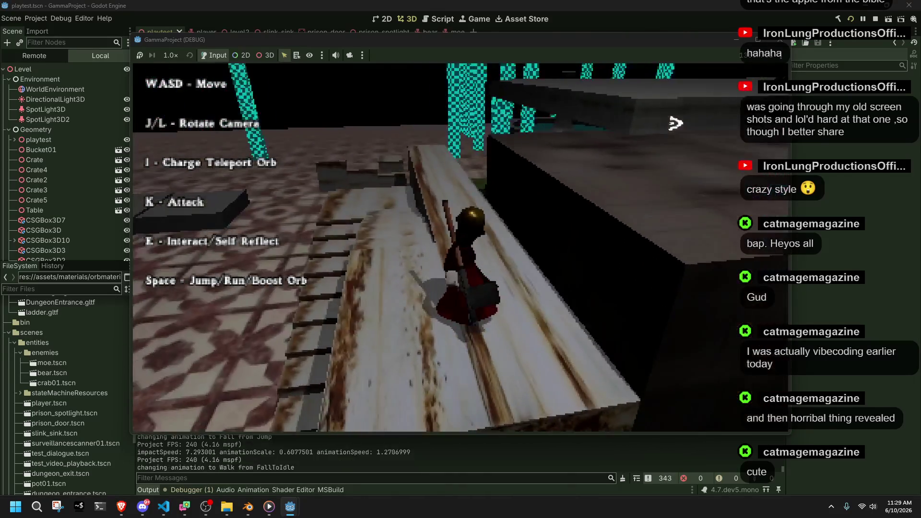
key(w)
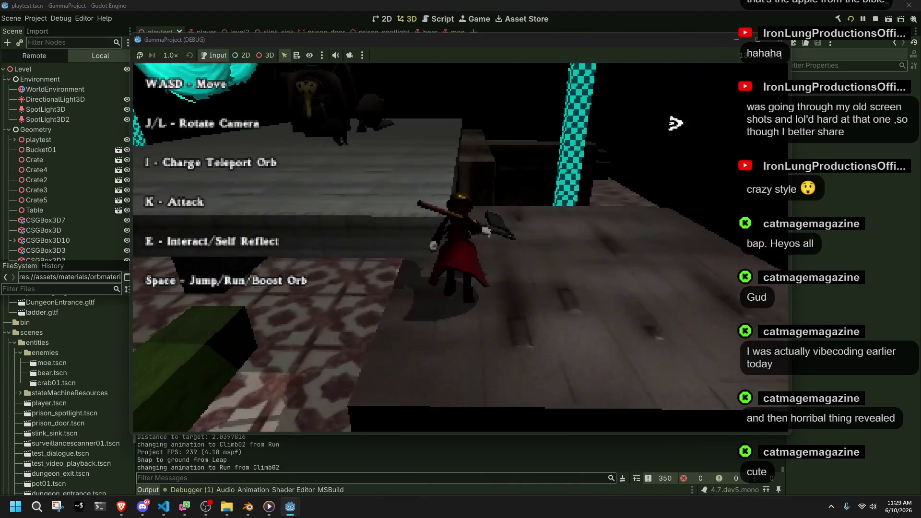
key(space)
key(w)
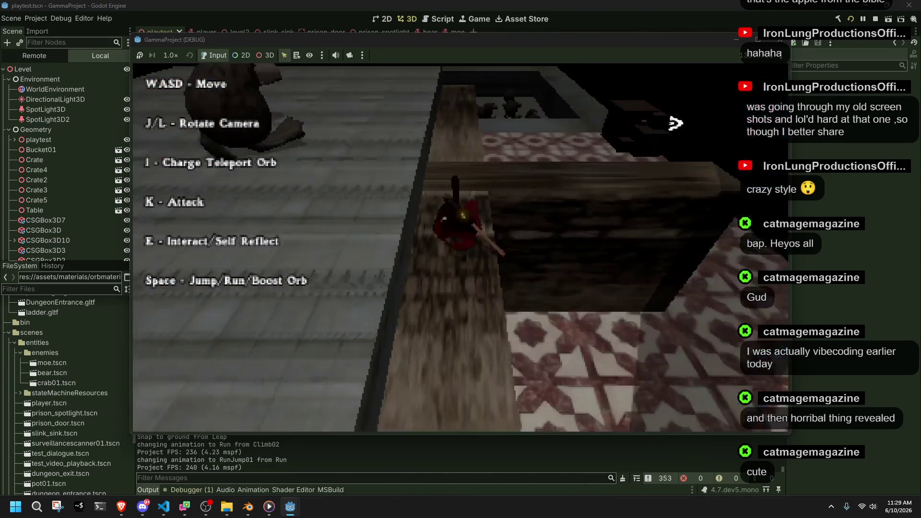
key(w)
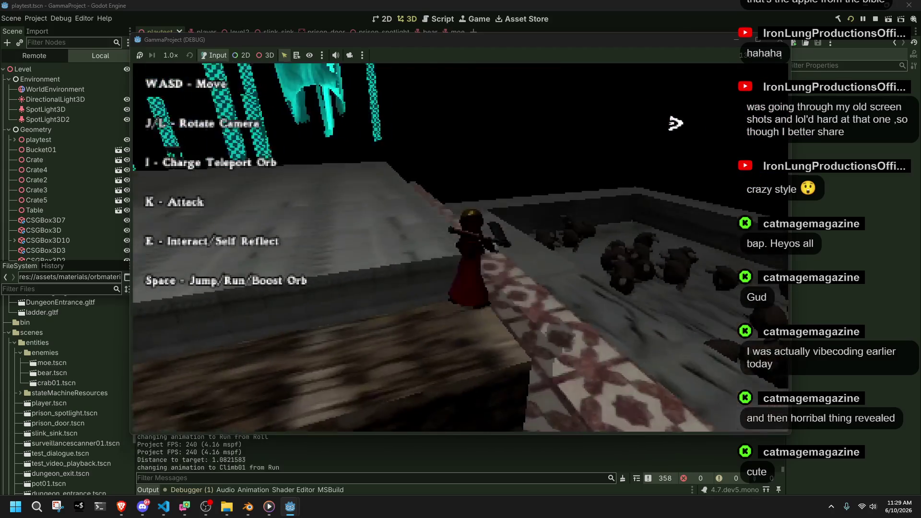
Jump onto the tiled floor, walk up to the enemy crowd, and stop the game with F8
key(space)
key(w)
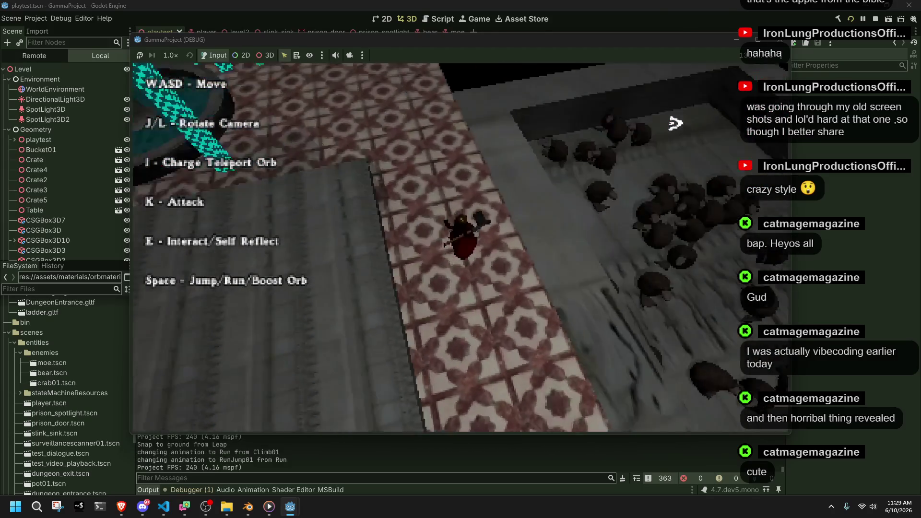
key(w)
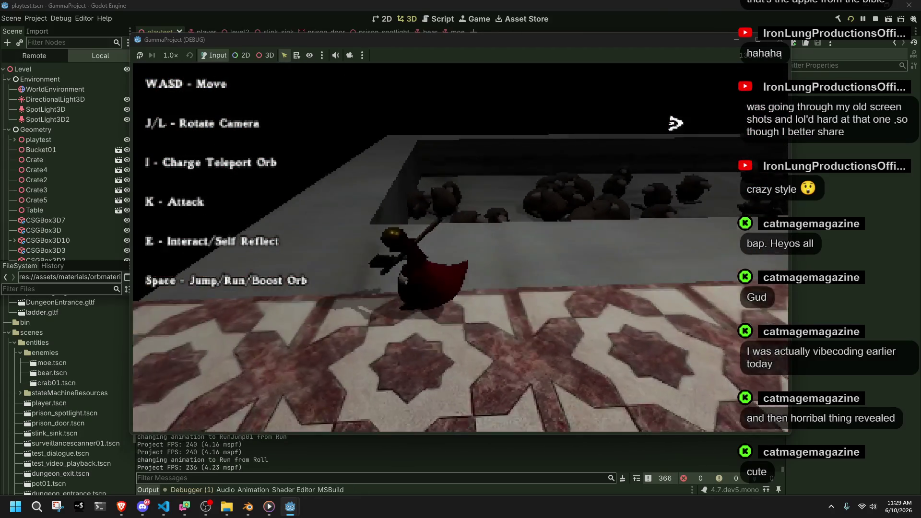
key(w)
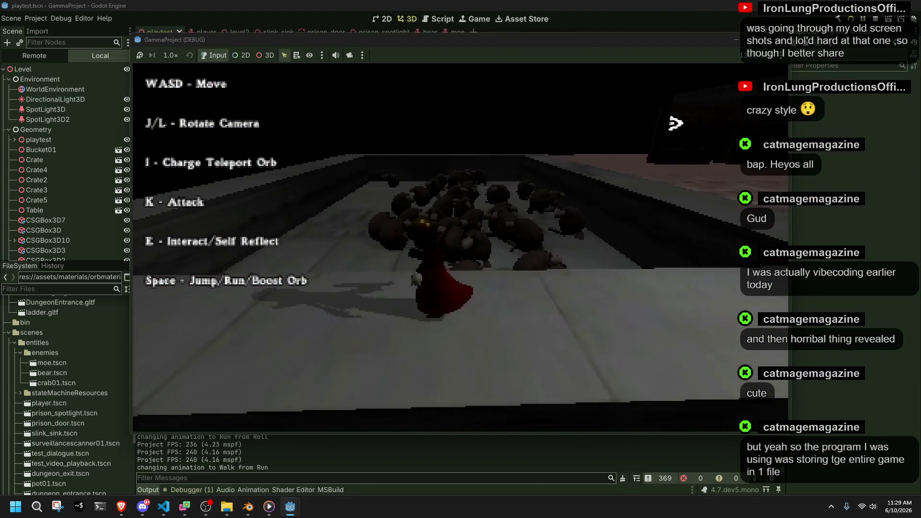
key(w)
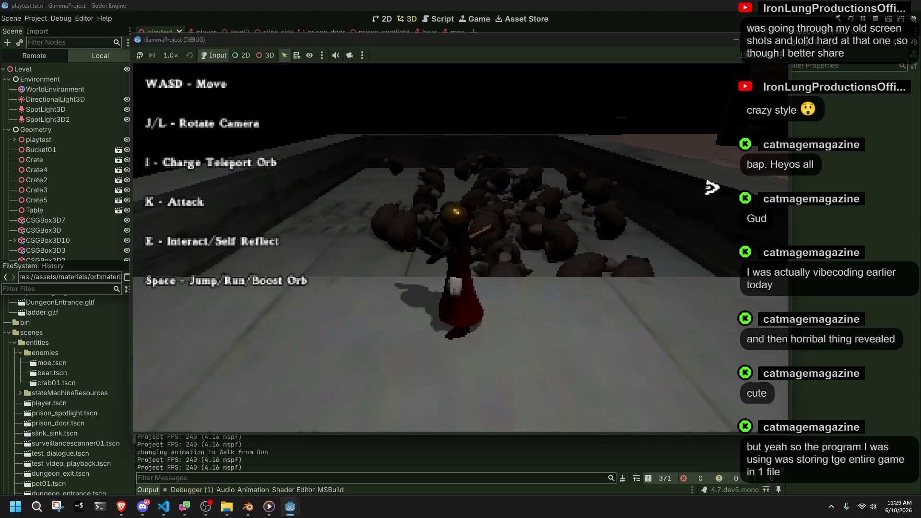
key(w)
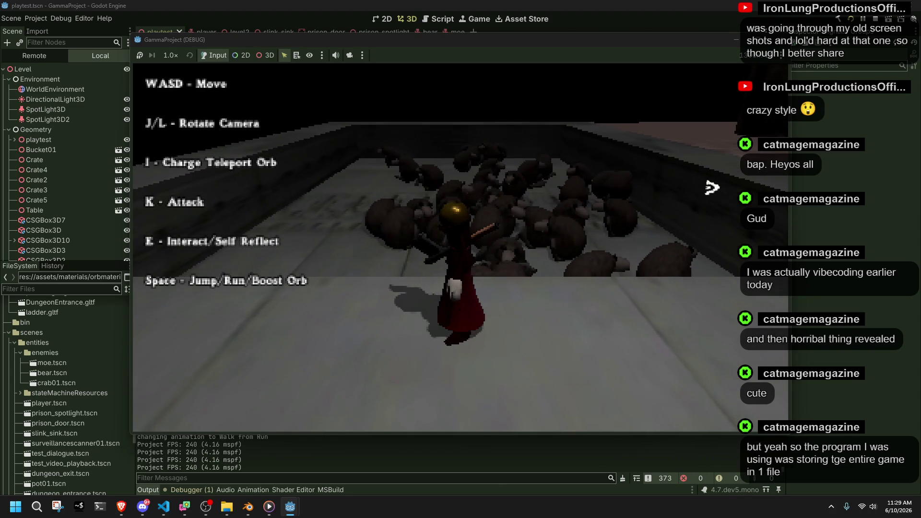
key(F8)
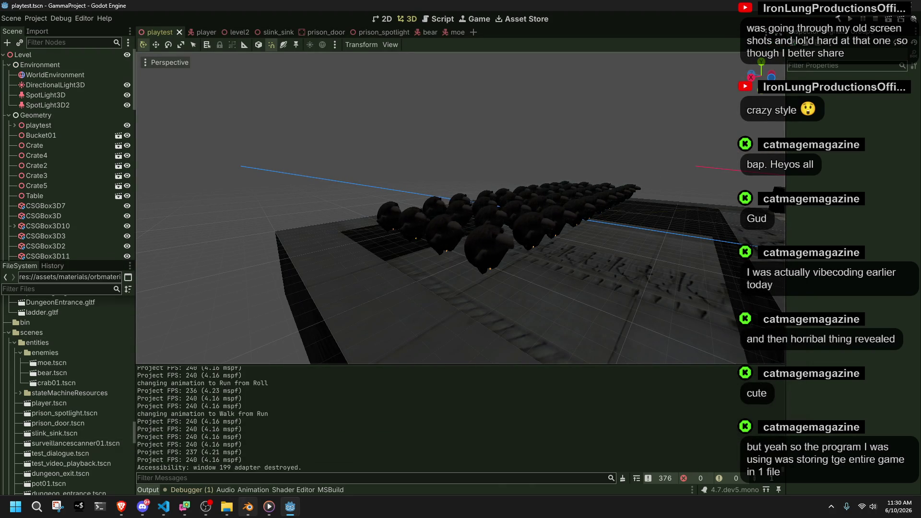
click(163, 507)
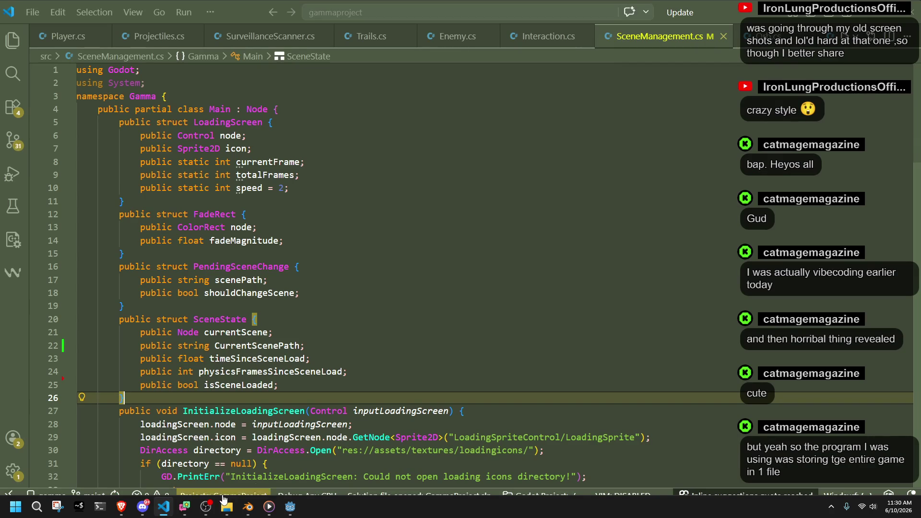
click(155, 513)
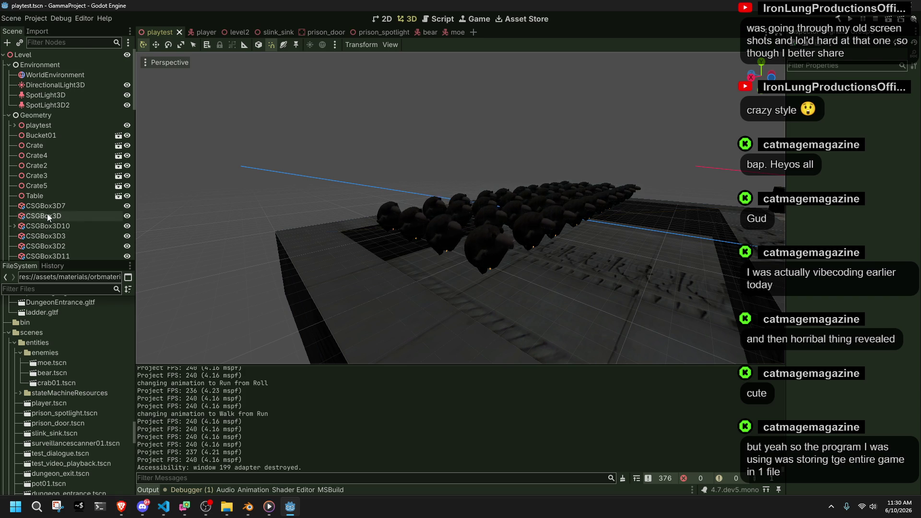
Collapse the Geometry and Environment groups and expand Entities in the Scene dock
scroll(48, 213, down, 5)
scroll(56, 209, up, 5)
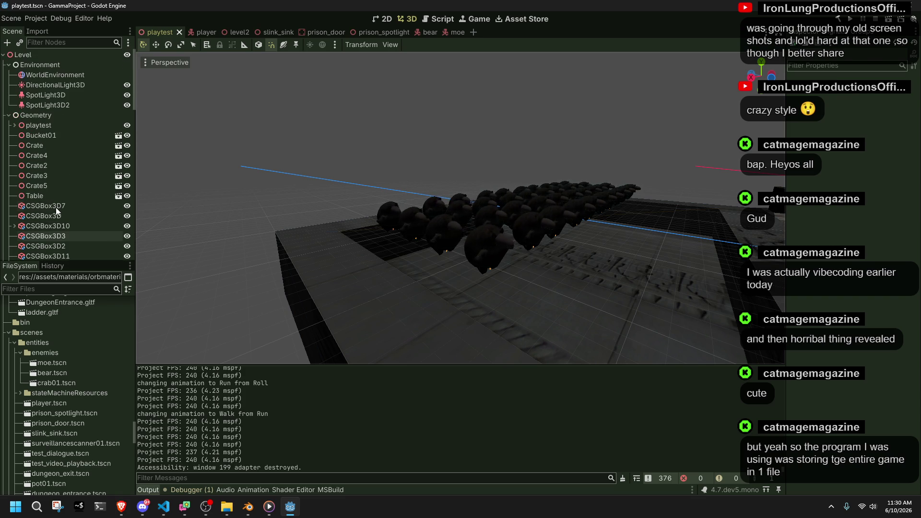
click(25, 135)
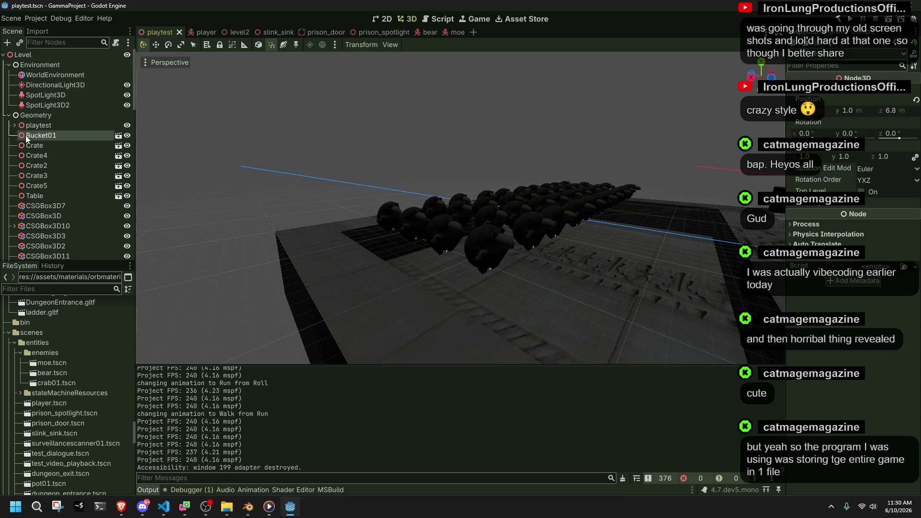
scroll(53, 195, down, 5)
scroll(53, 195, down, 6)
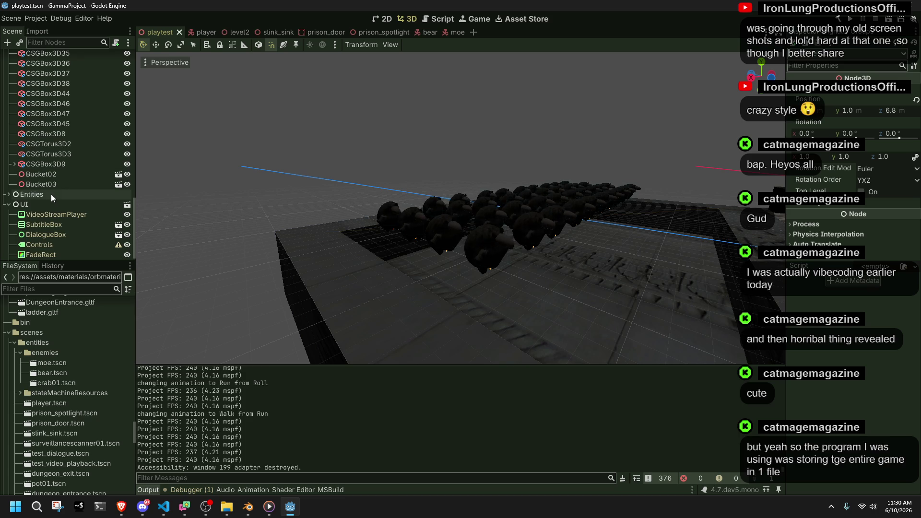
scroll(22, 194, up, 10)
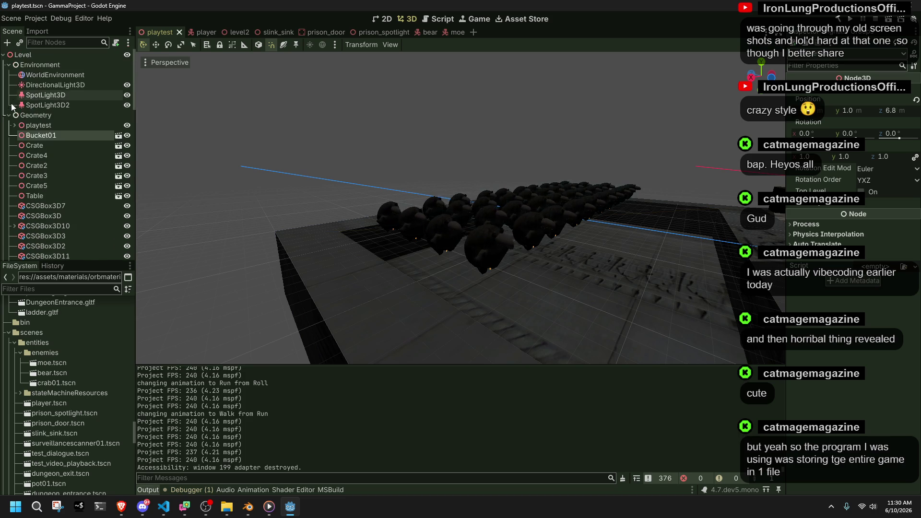
click(9, 115)
click(9, 65)
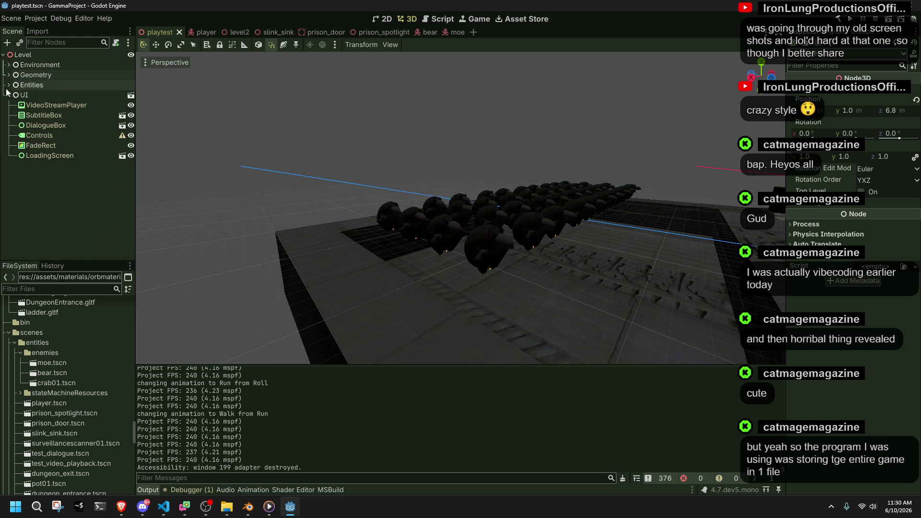
click(9, 86)
Select several Moe enemy instances, scrolling down to Moe41
click(68, 131)
click(47, 97)
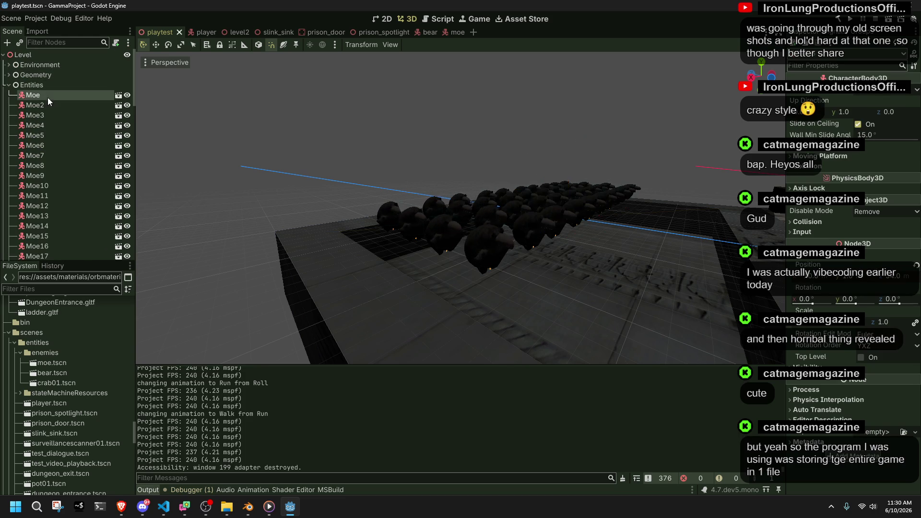
click(68, 150)
scroll(67, 150, down, 6)
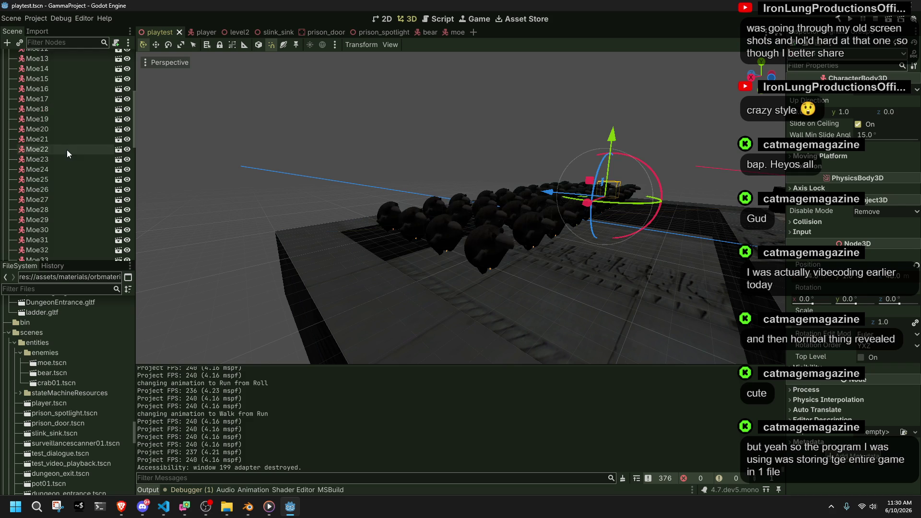
scroll(65, 151, down, 2)
click(53, 184)
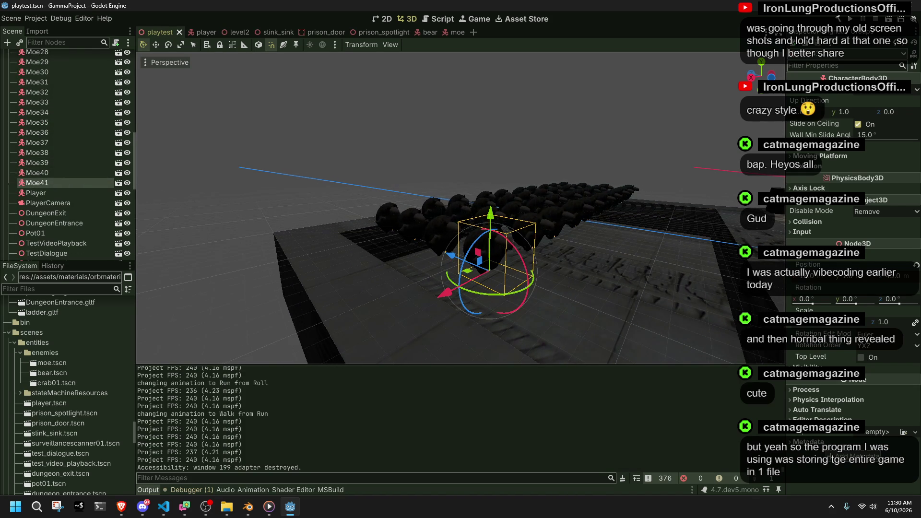
Copy the orbmaterial2sided.tres invalid-UID error from the Errors list, then switch to the browser
click(187, 490)
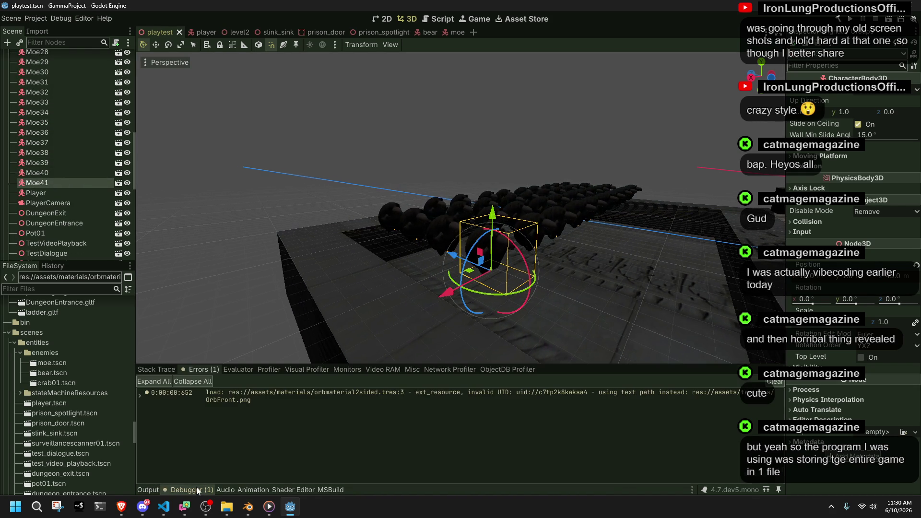
right_click(597, 402)
click(623, 407)
key(alt+Tab)
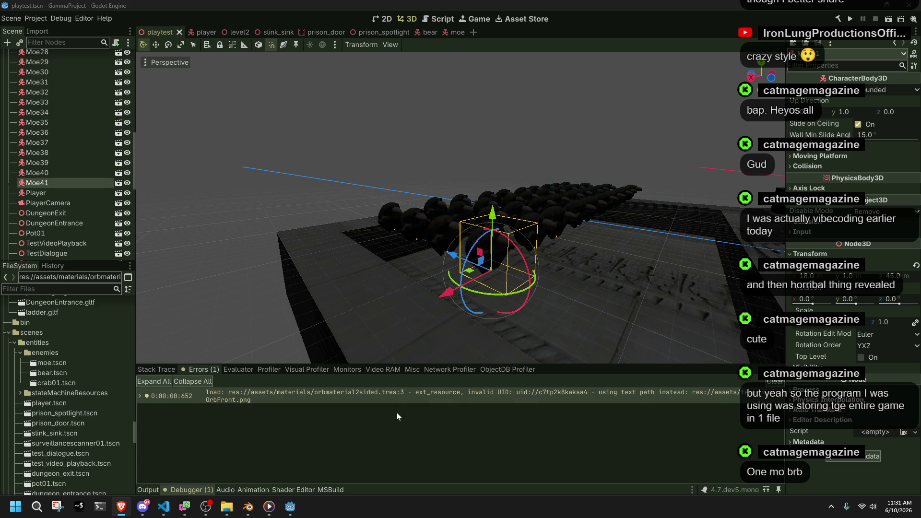
scroll(70, 371, up, 15)
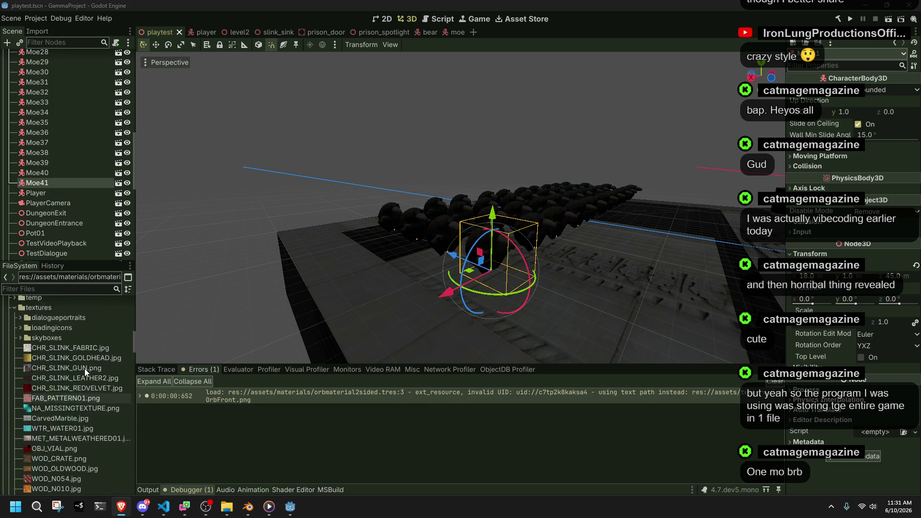
Change orbmaterial2sided.tres's Albedo colour from cyan to white and save with Ctrl+S
scroll(84, 368, up, 3)
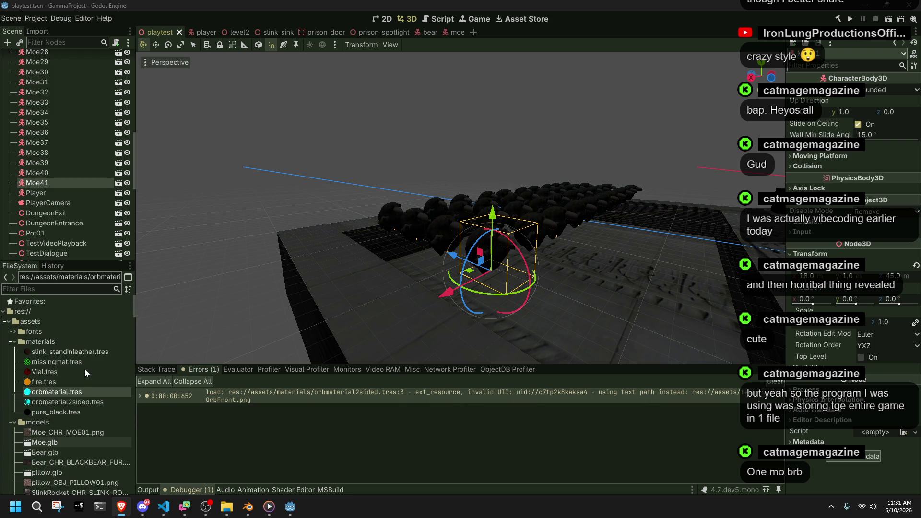
click(80, 400)
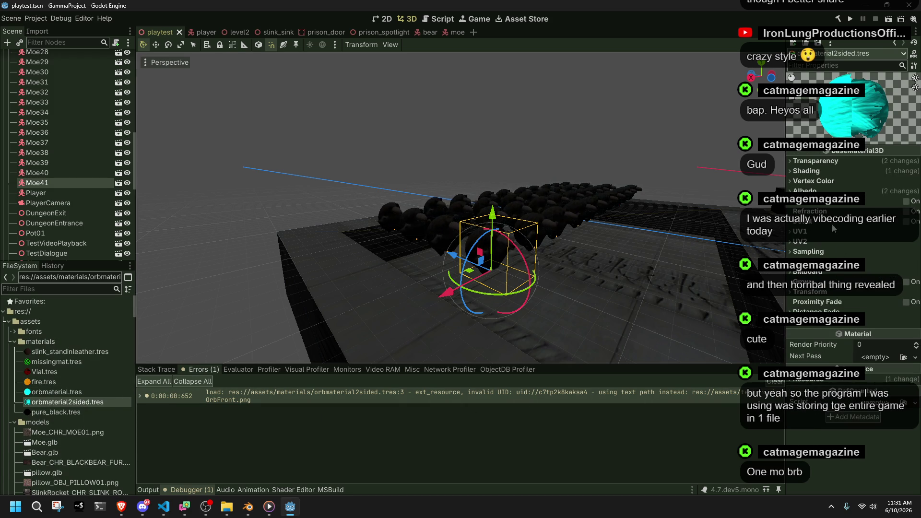
click(859, 191)
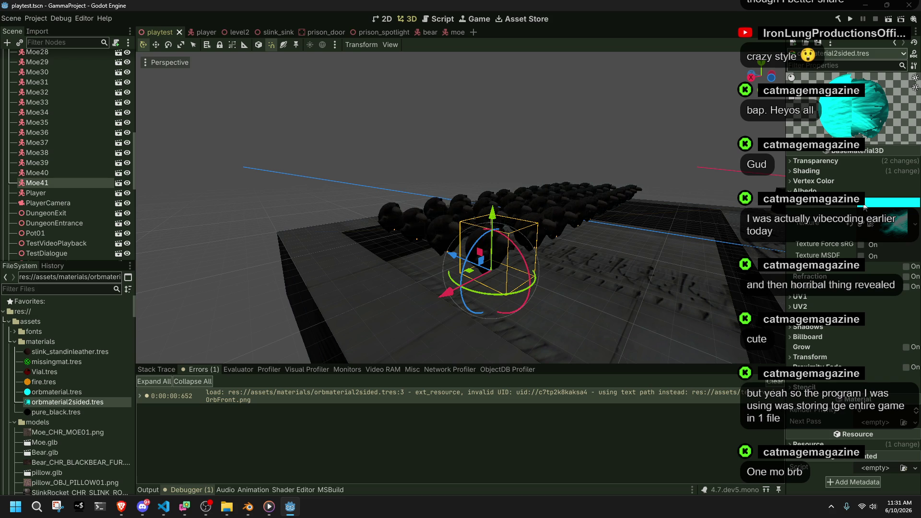
click(853, 205)
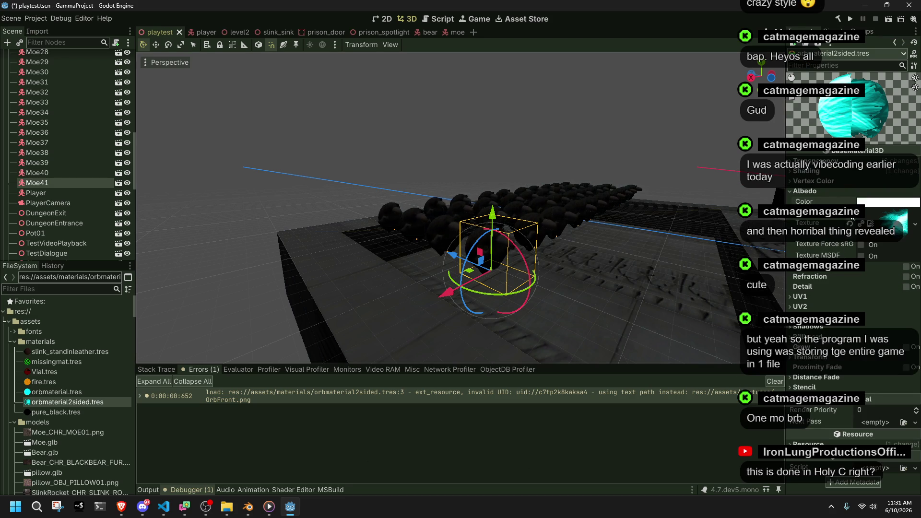
key(ctrl+s)
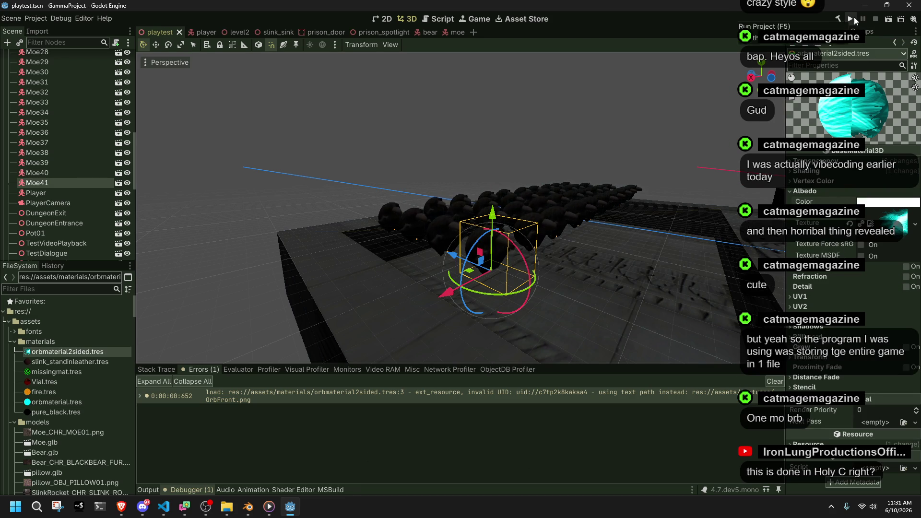
Run the game and move the character up the raised block, across the tiled floor onto the plank
click(851, 19)
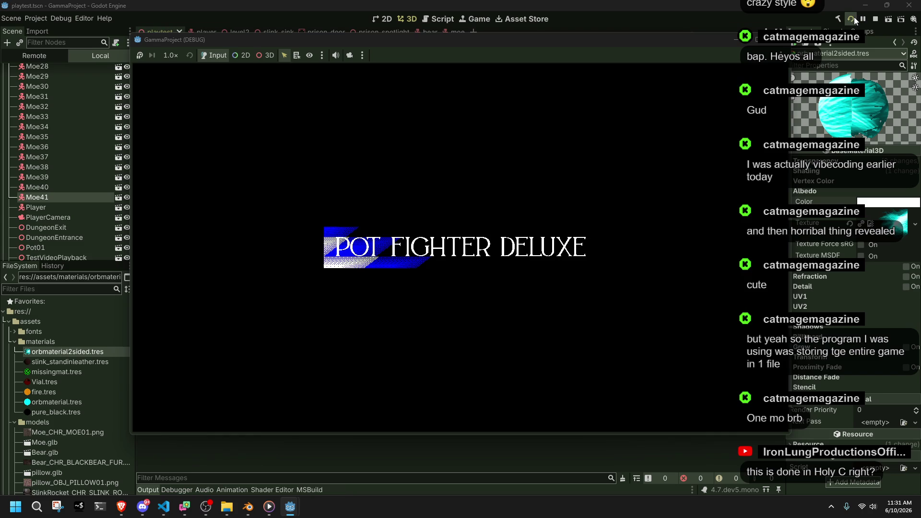
key(w)
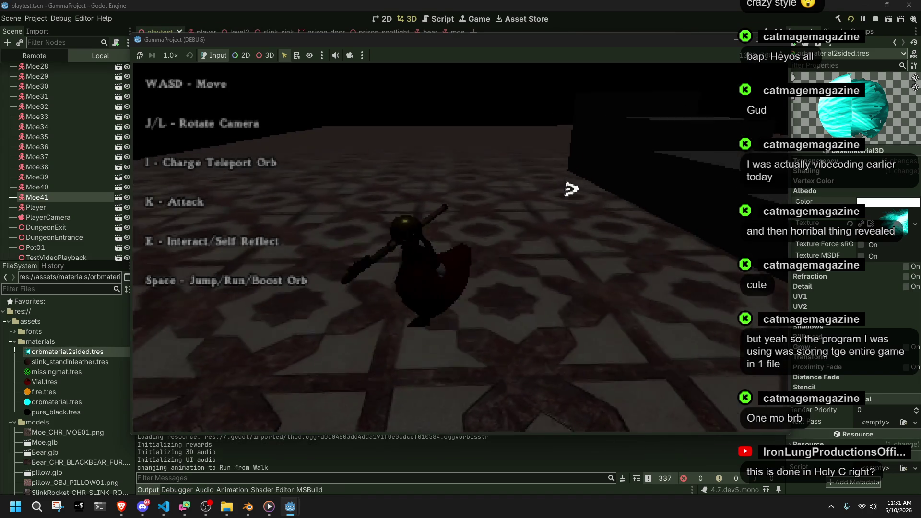
key(w)
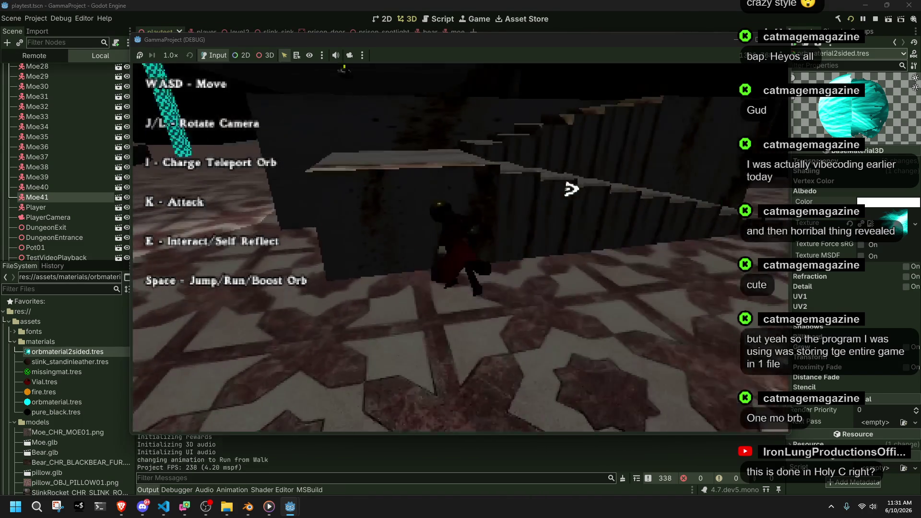
key(w)
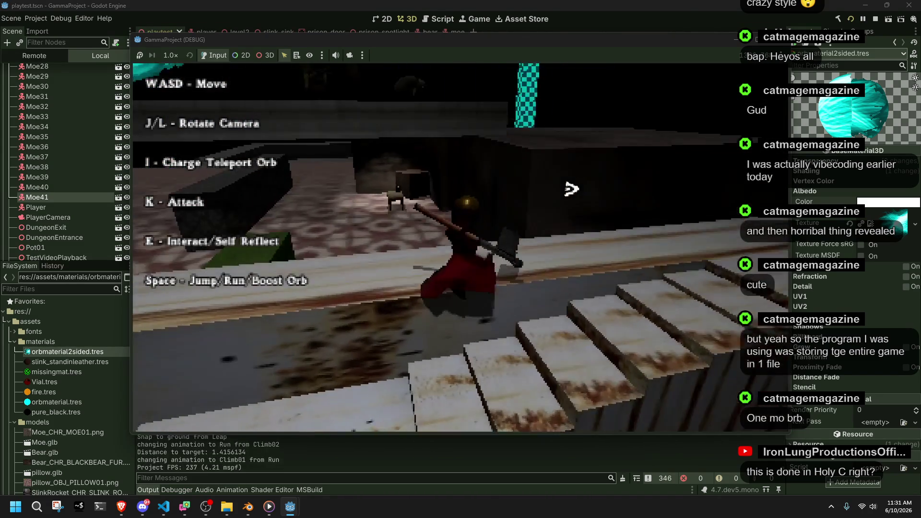
key(w)
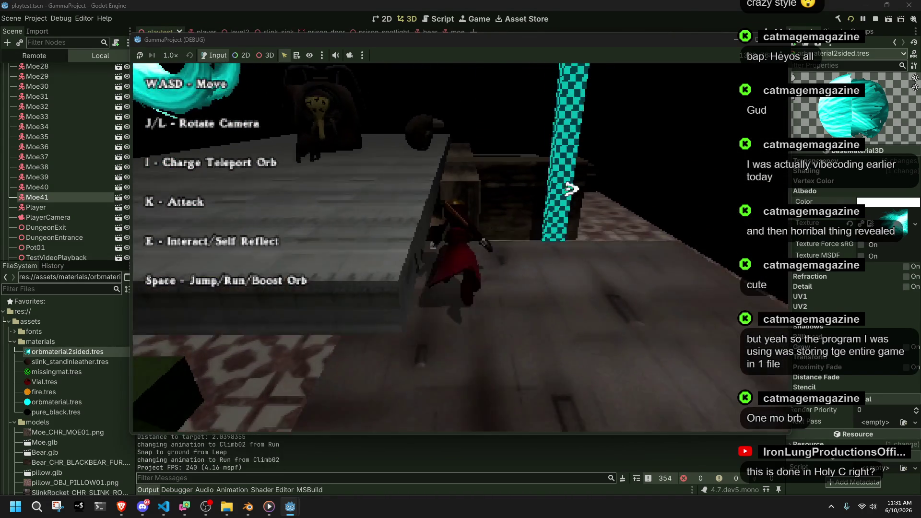
key(space)
key(w)
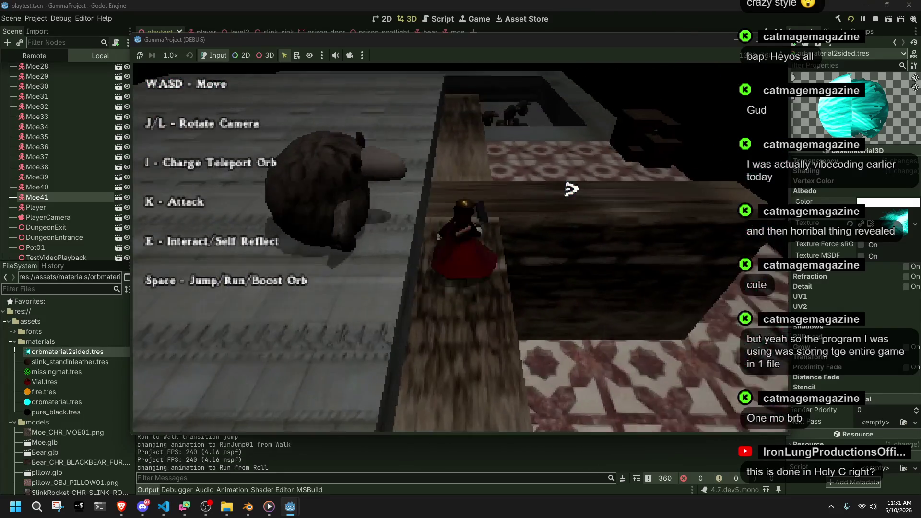
Roll forward and run along the ledge past the Moe crowd, jumping along it
key(w)
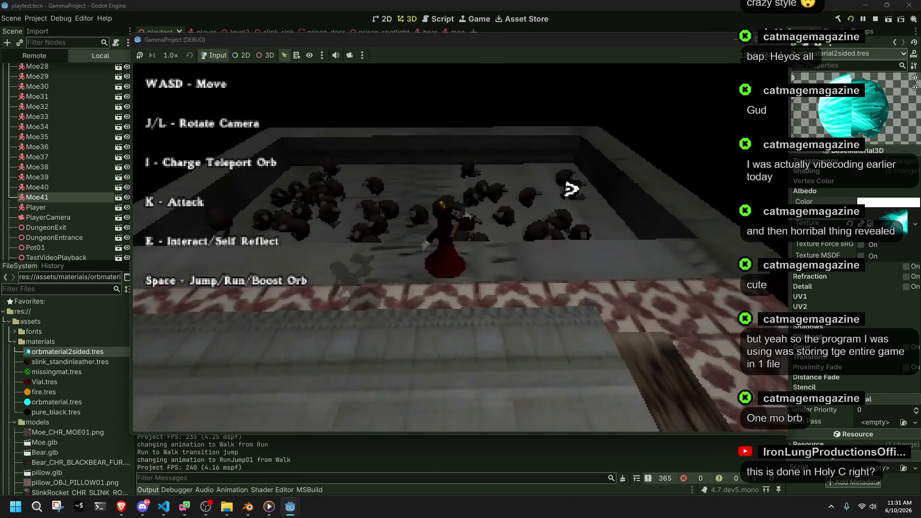
key(w)
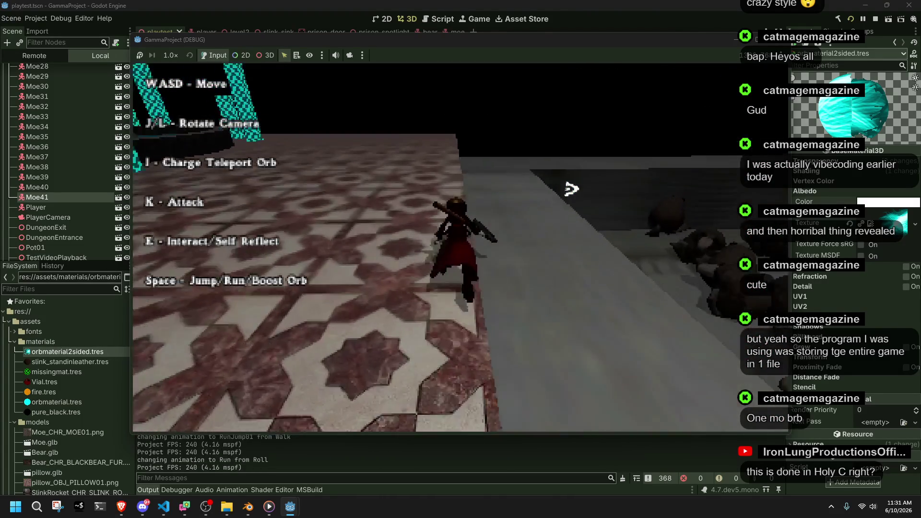
key(w)
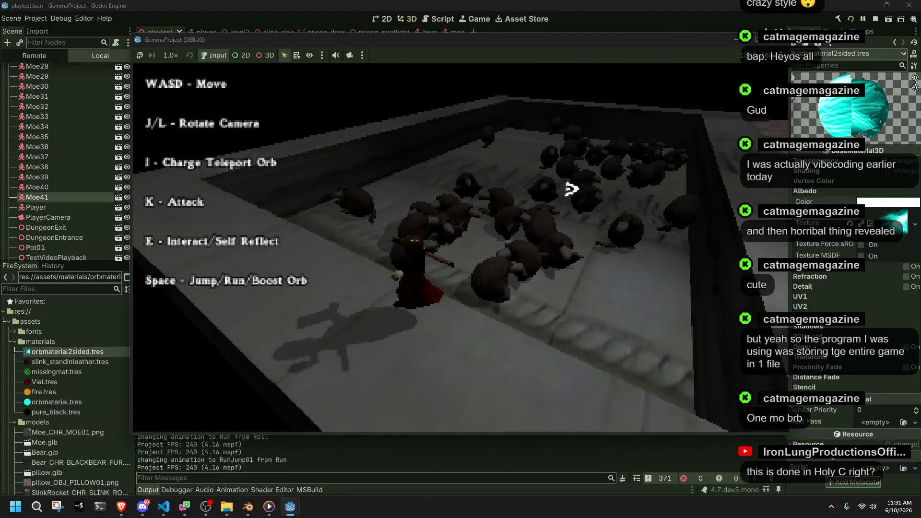
key(w)
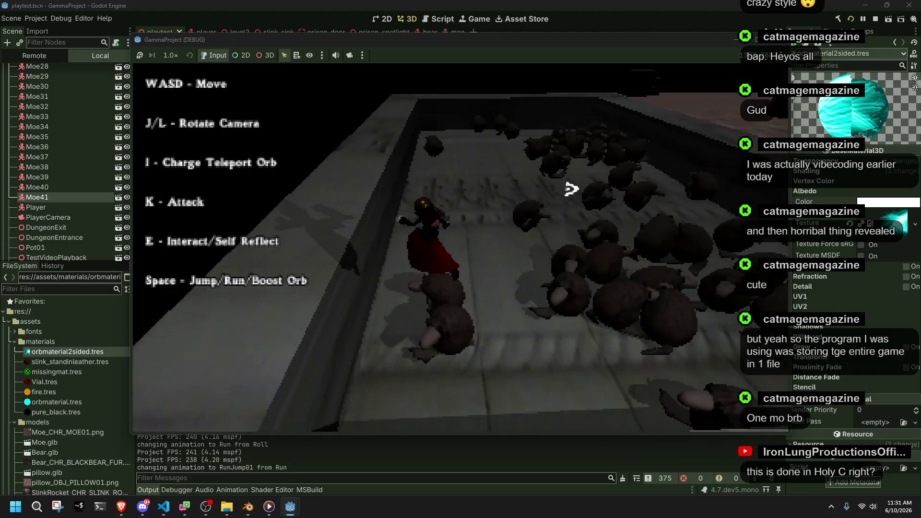
key(w)
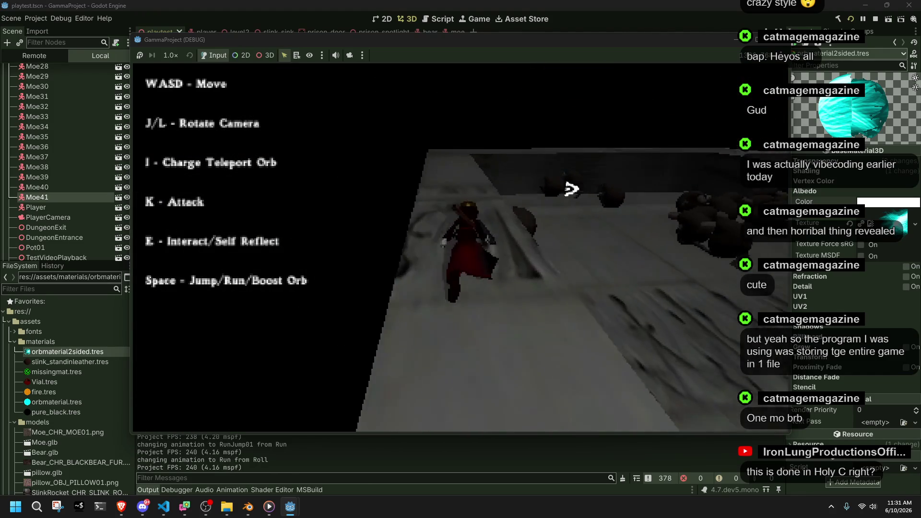
key(w)
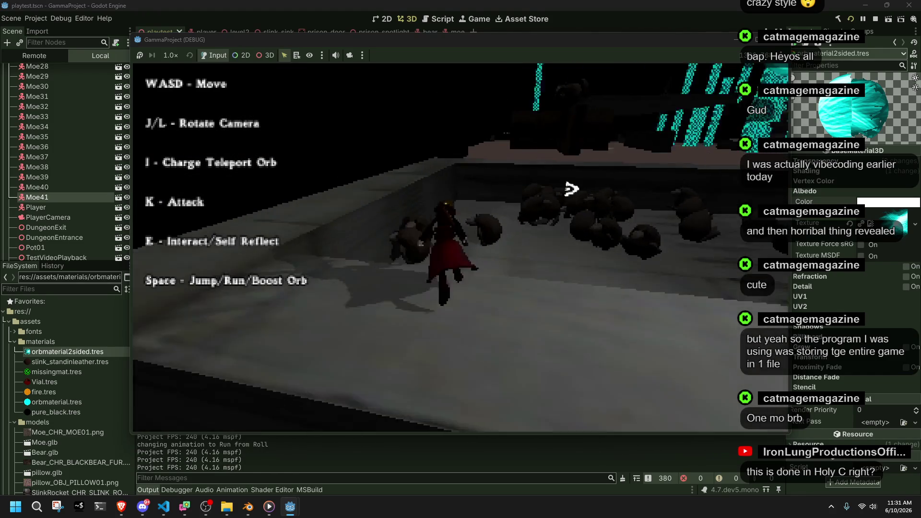
key(space)
Climb onto the crate, fire at the nearby Moes and charge a teleport orb, then stop the game
key(w)
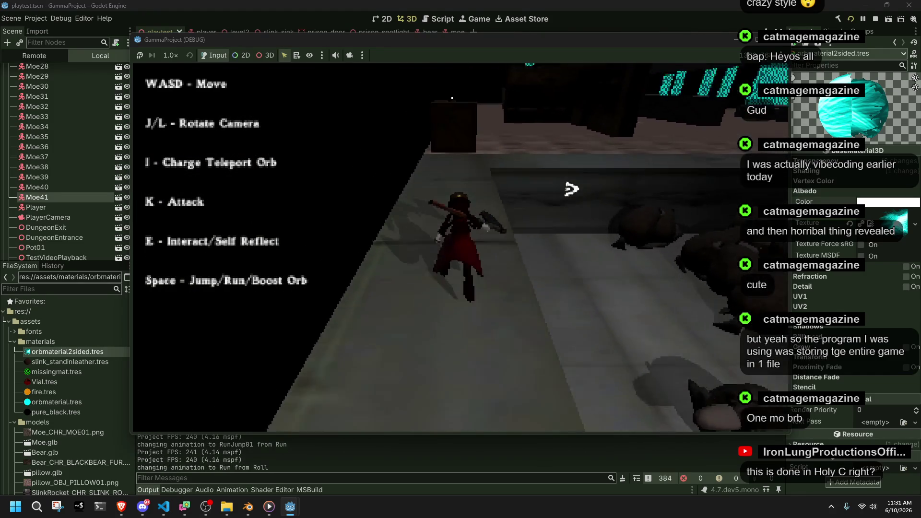
key(w)
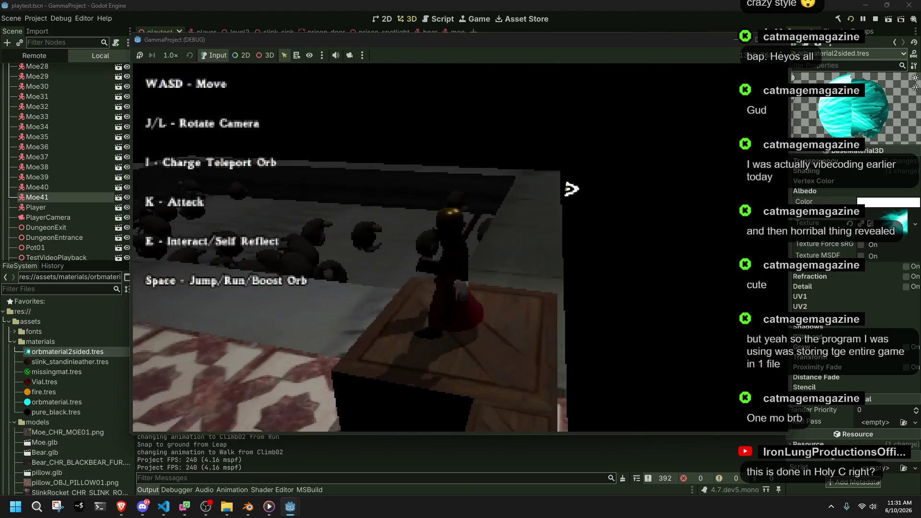
key(k)
key(w)
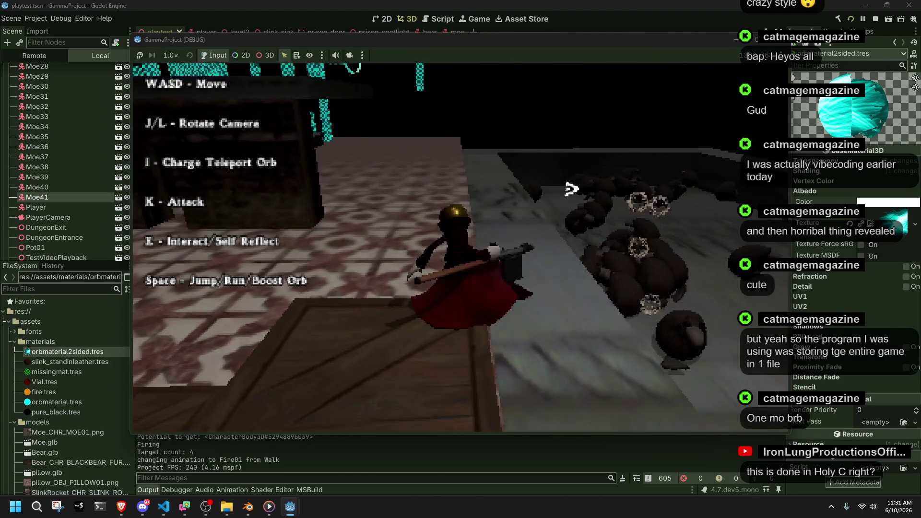
key(i)
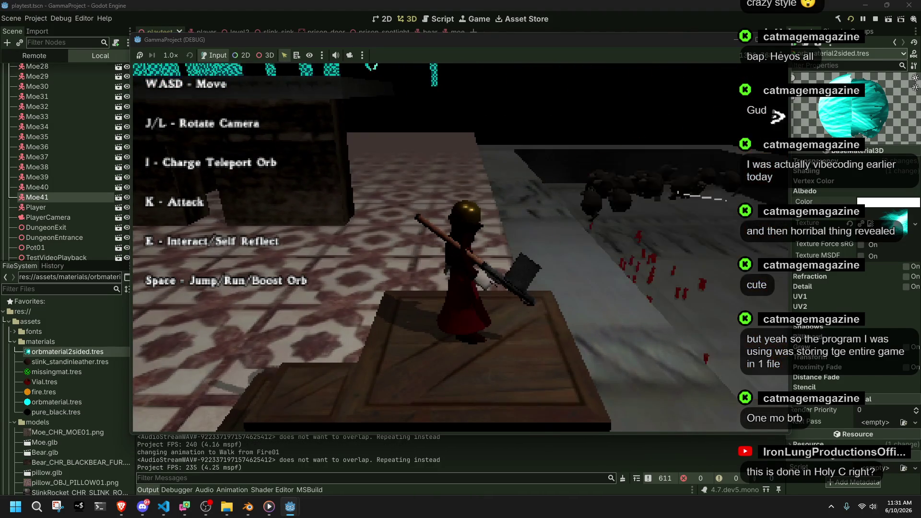
key(F8)
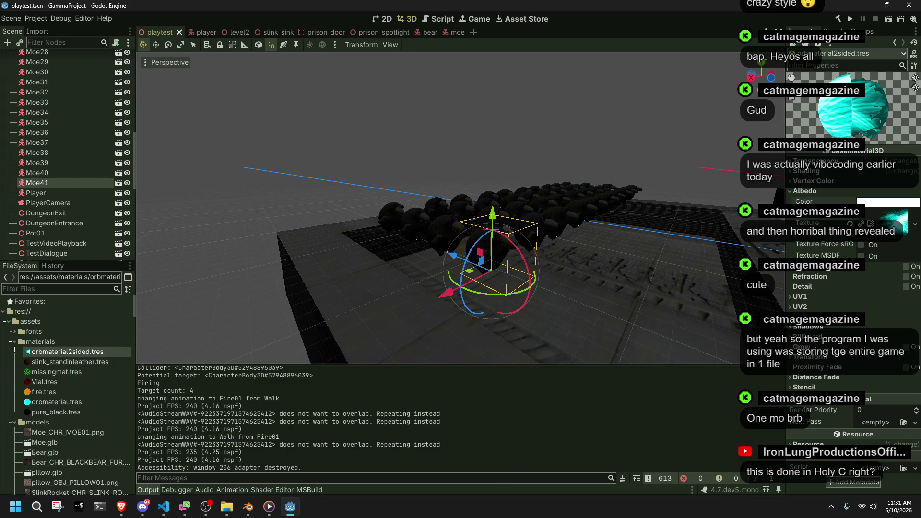
Select the Player node and collapse the Entities group of Moe instances in the Scene tree
scroll(80, 403, down, 10)
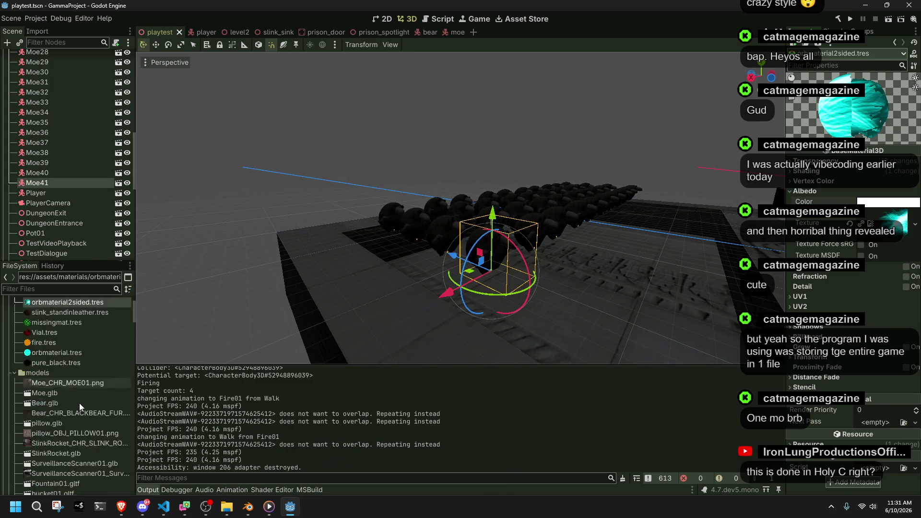
mouse_move(142, 478)
mouse_down()
mouse_move(142, 491)
mouse_move(136, 315)
mouse_up()
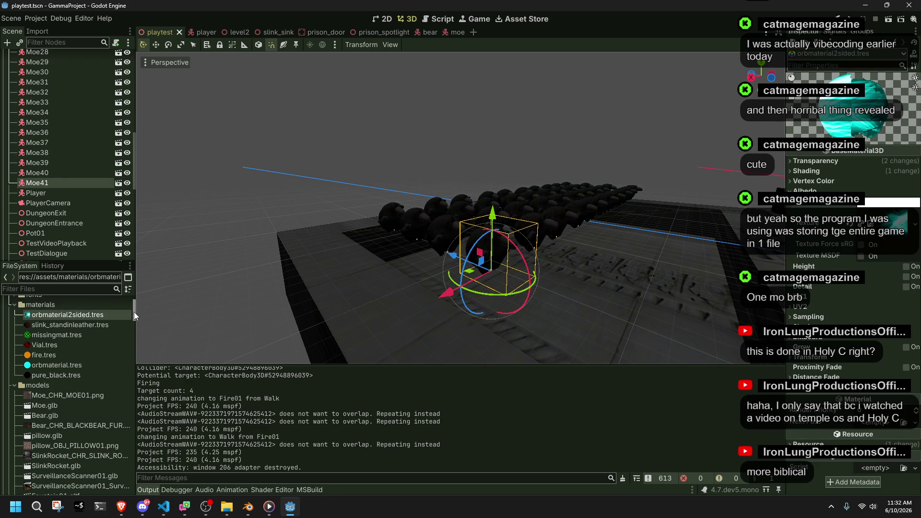
click(69, 192)
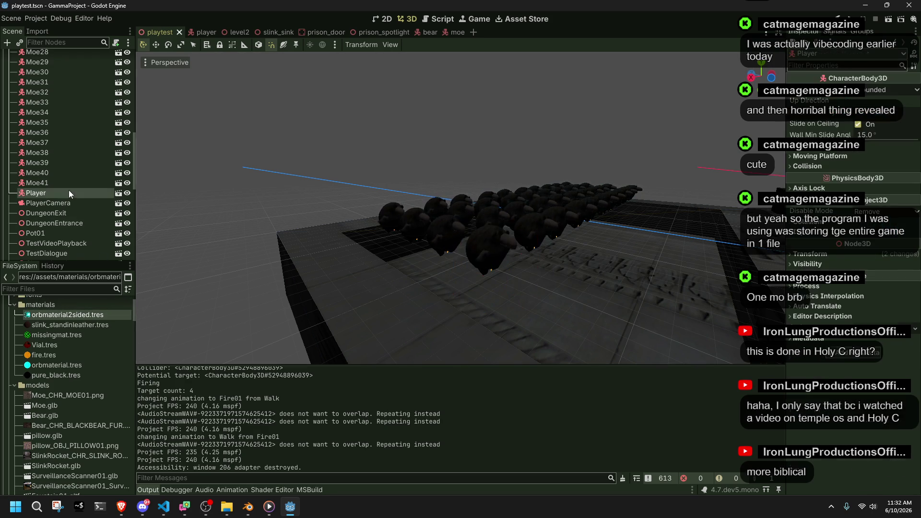
scroll(67, 215, up, 5)
scroll(67, 214, up, 5)
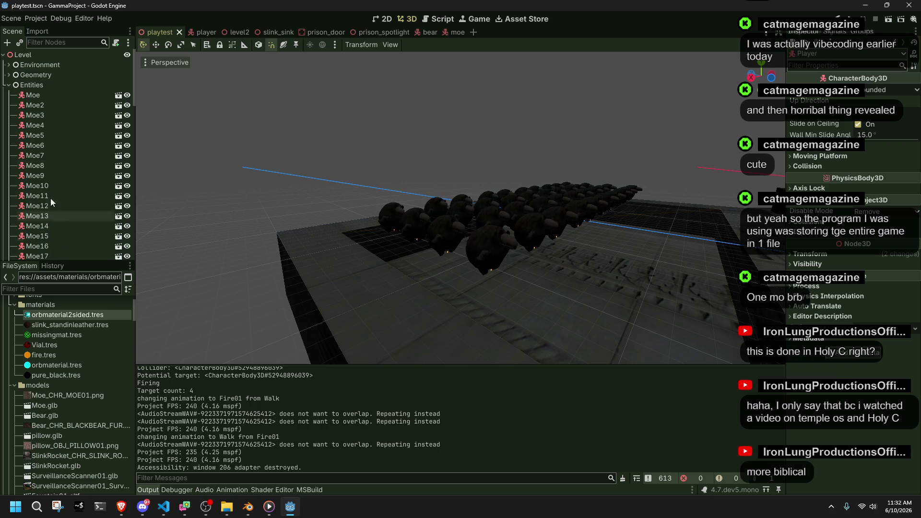
click(9, 85)
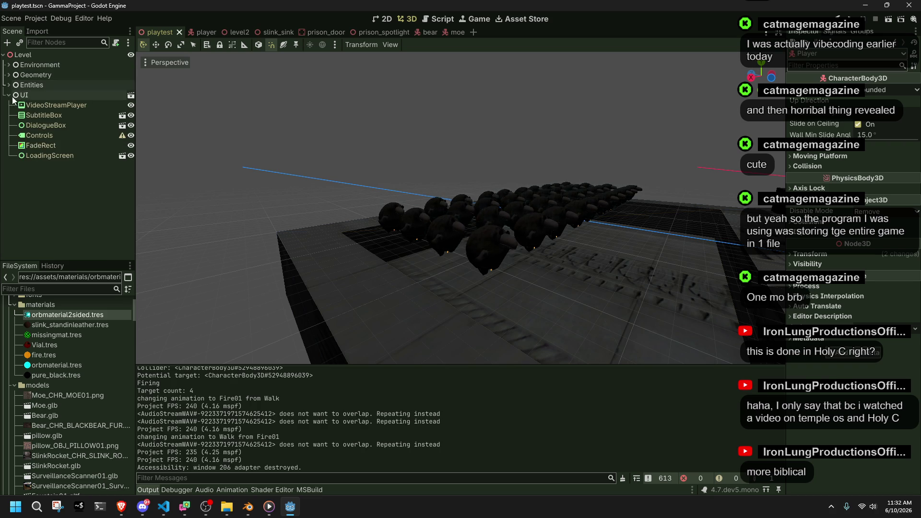
Switch to the moe scene and fly and orbit the viewport around the Moe model
click(448, 33)
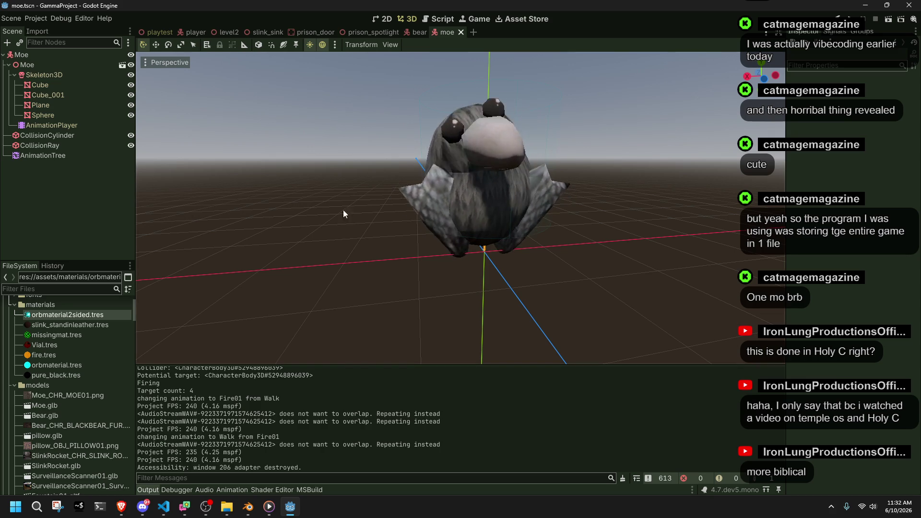
drag(295, 224, 393, 225)
key(w)
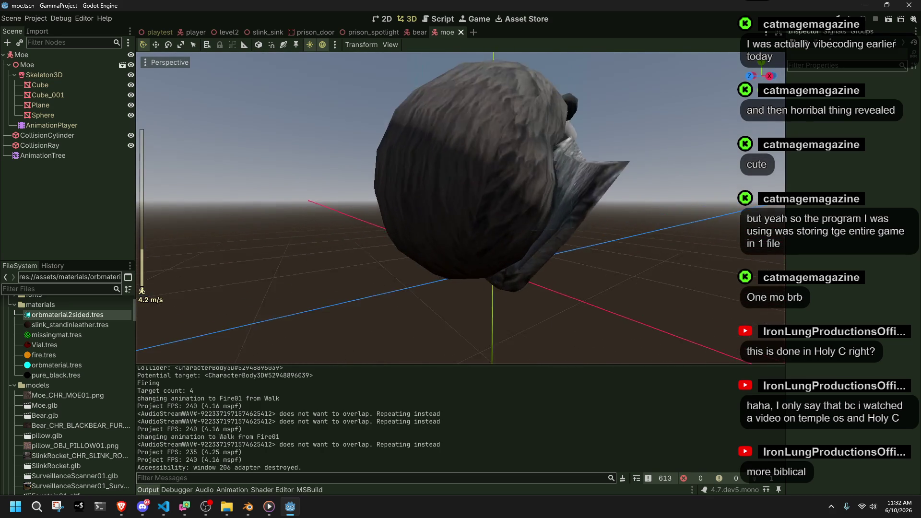
scroll(461, 206, up, 2)
key(f)
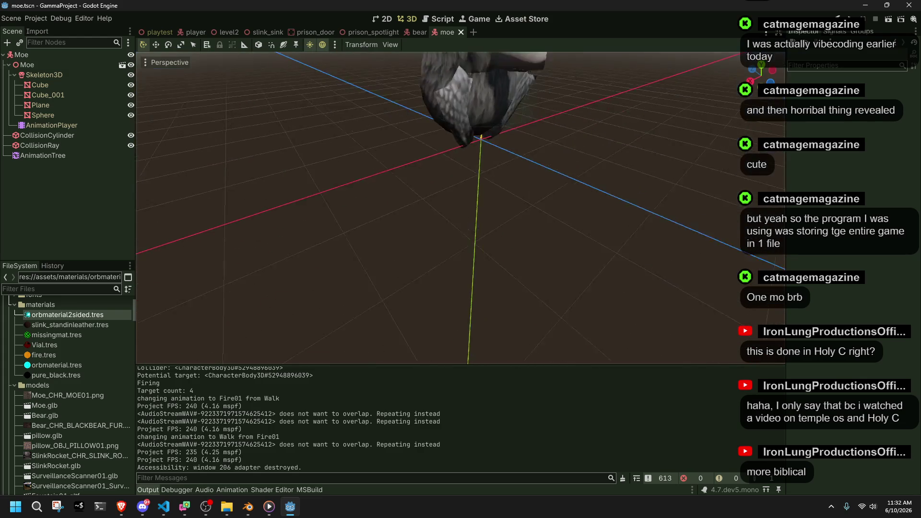
drag(442, 213, 480, 240)
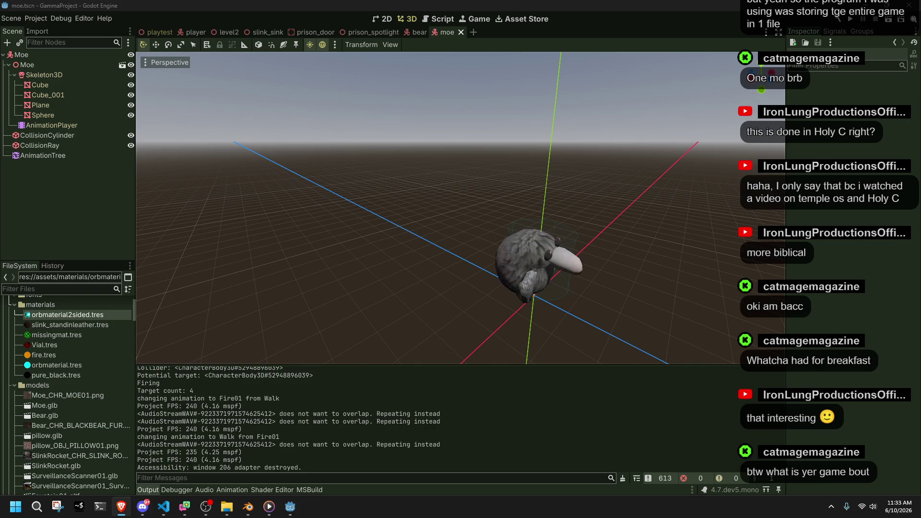
mouse_move(911, 199)
mouse_down()
mouse_move(601, 99)
mouse_move(586, 72)
mouse_move(584, 38)
mouse_up()
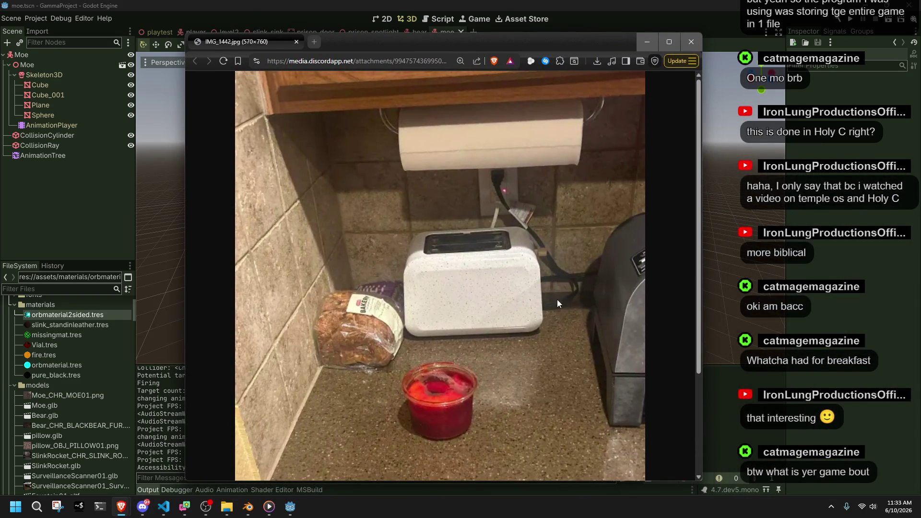
Scroll around the breakfast photo in Brave, then close its window
scroll(542, 325, down, 2)
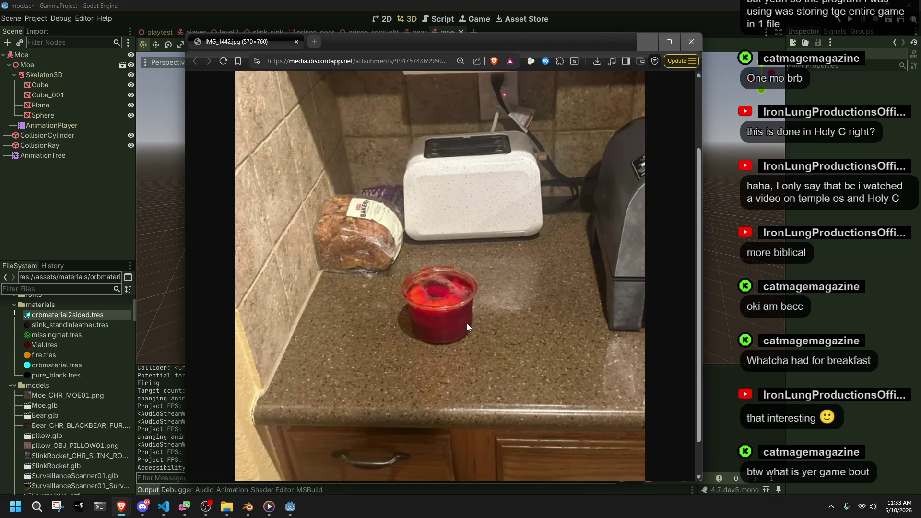
ctrl+scroll(460, 318, up, 8)
scroll(479, 343, down, 10)
scroll(480, 343, right, 5)
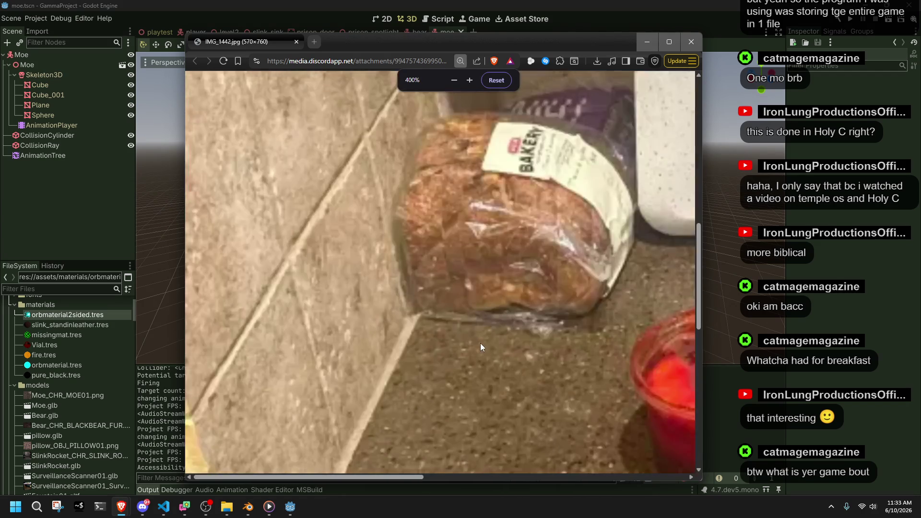
scroll(489, 292, right, 2)
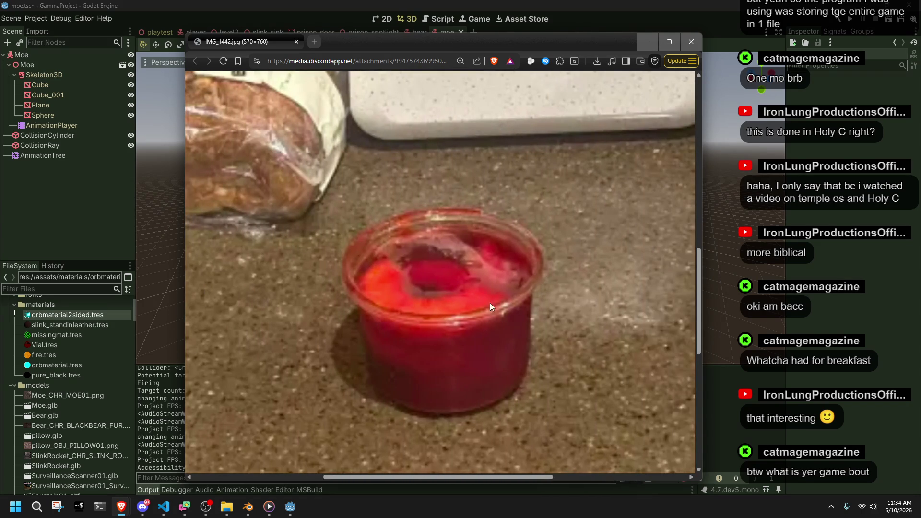
scroll(496, 324, down, 1)
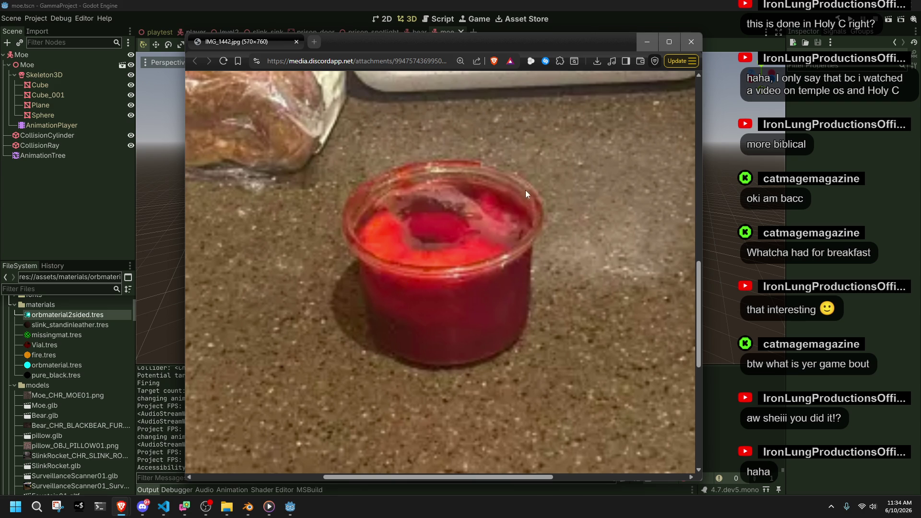
click(686, 43)
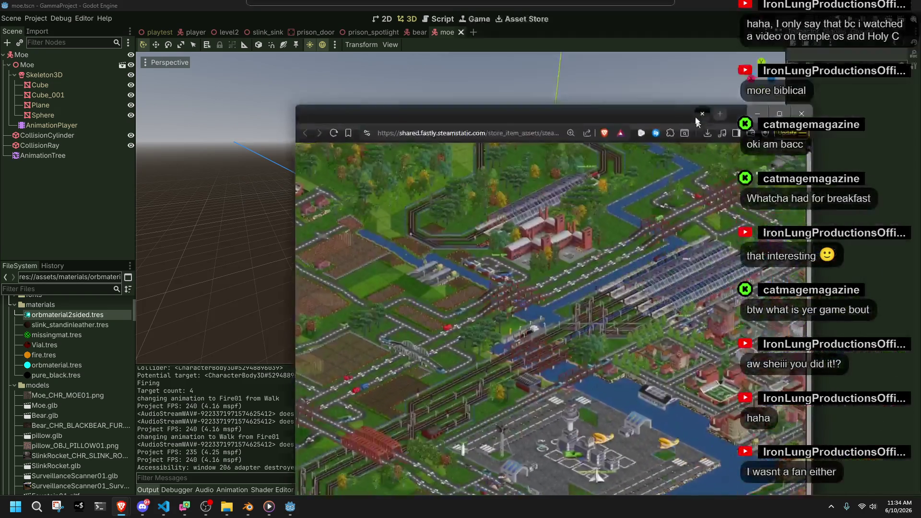
Widen the city-builder screenshot window, shift it up and left, then close it
ctrl+scroll(663, 260, up, 2)
ctrl+scroll(663, 259, down, 2)
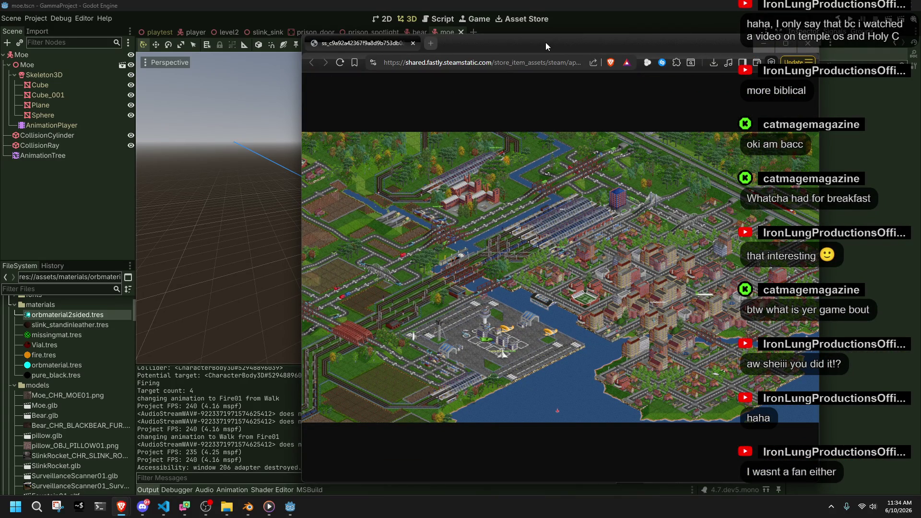
drag(303, 60, 173, 84)
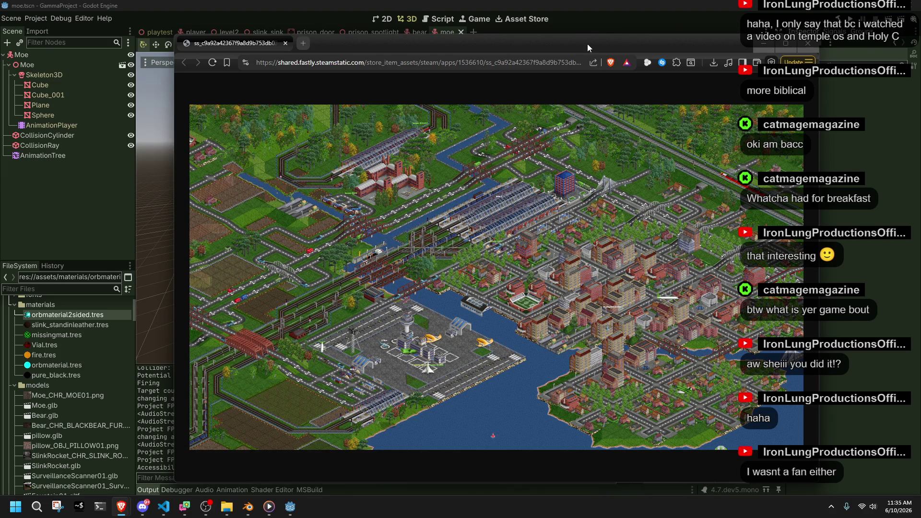
drag(587, 44, 551, 38)
click(780, 43)
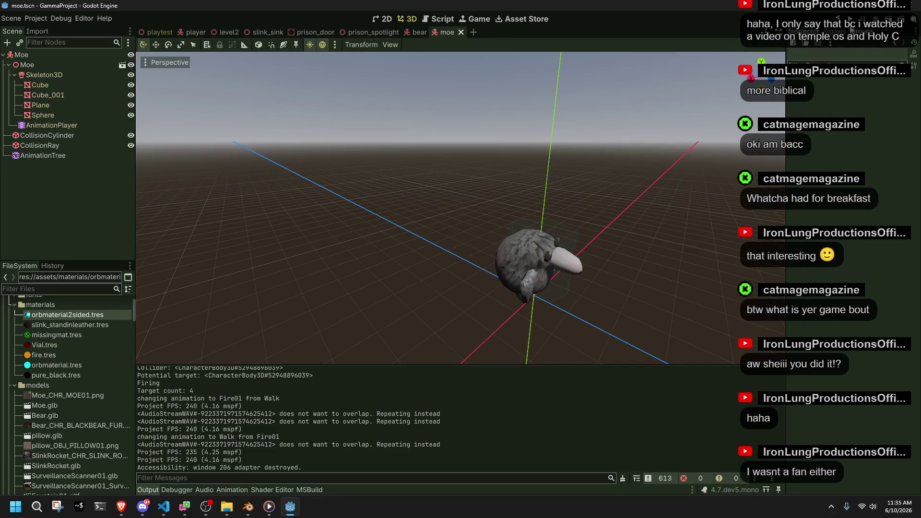
Launch the game with F5 and climb the character up the blocks onto the ledge
key(F5)
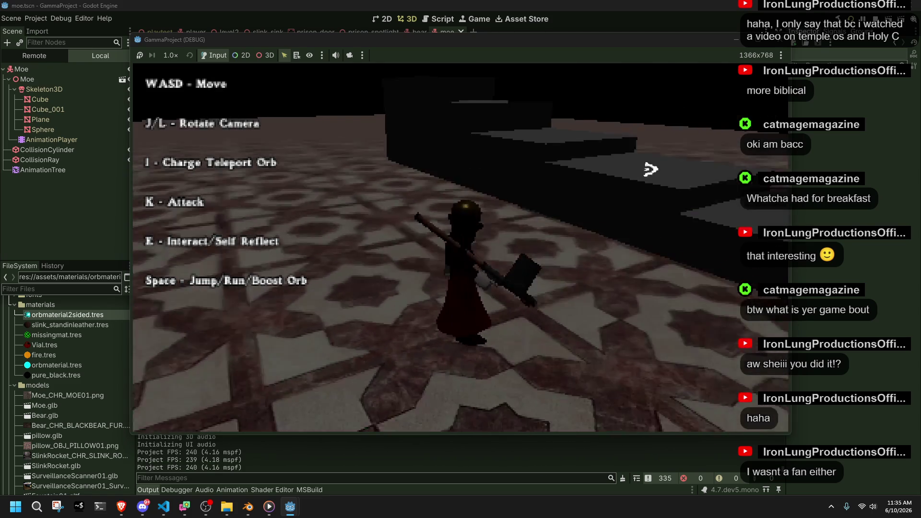
key(l)
key(w)
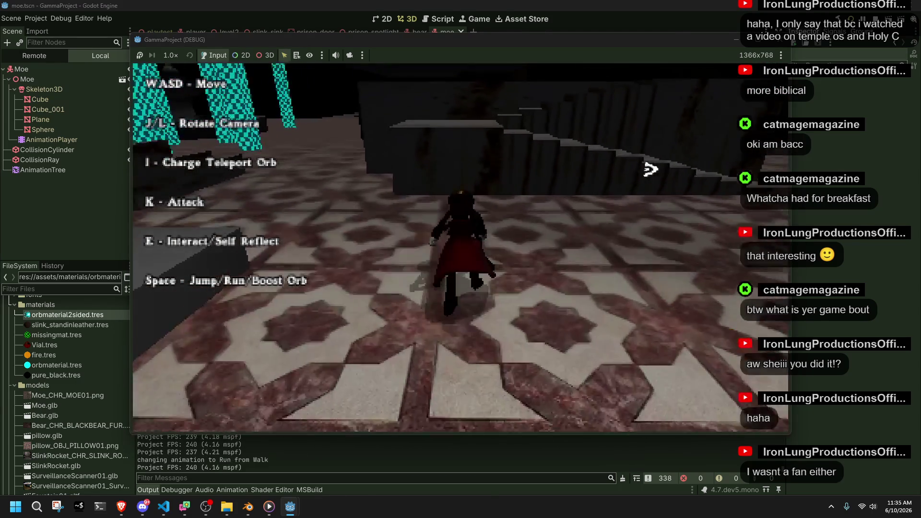
key(w)
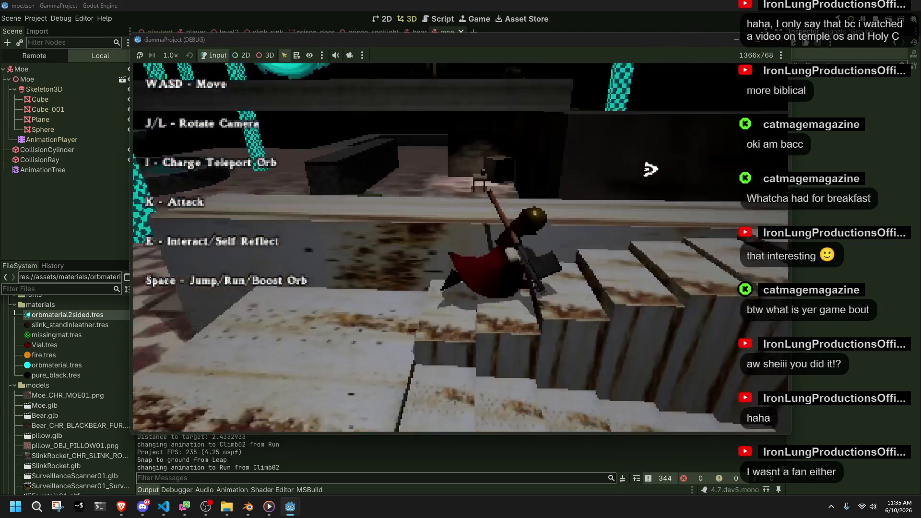
key(w)
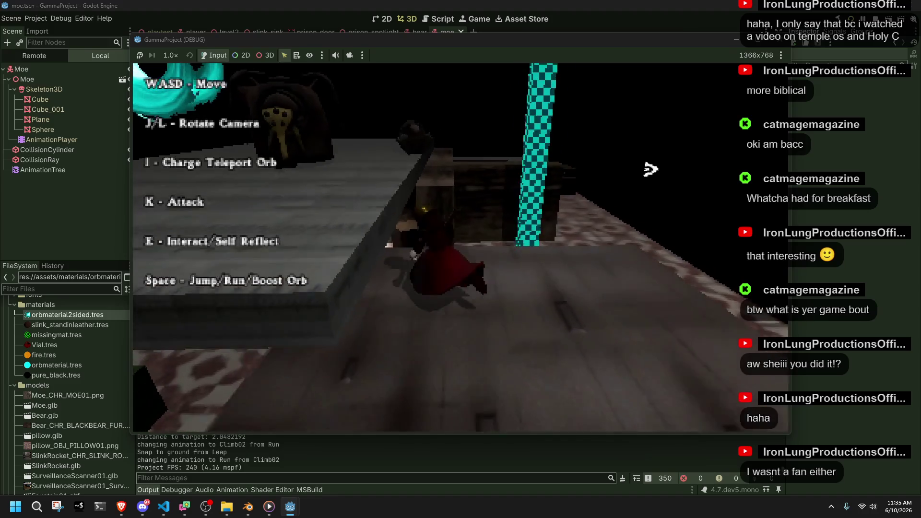
key(w)
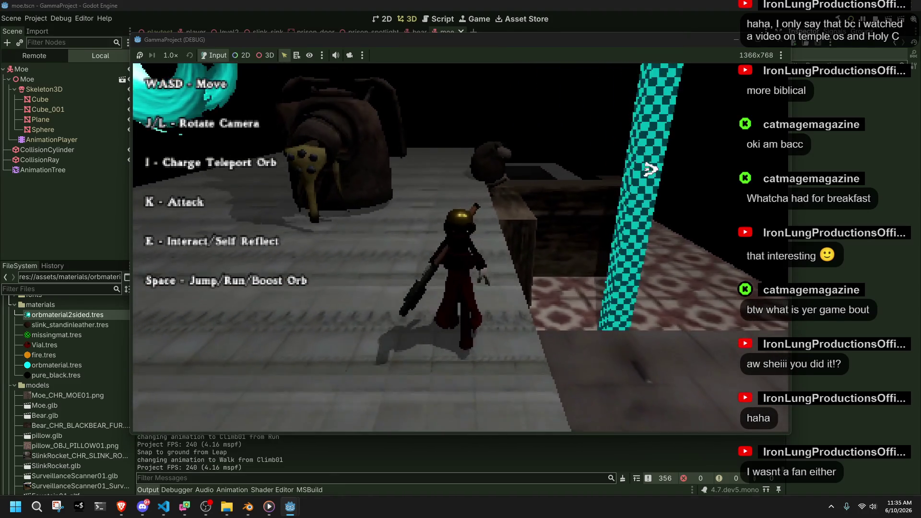
key(j)
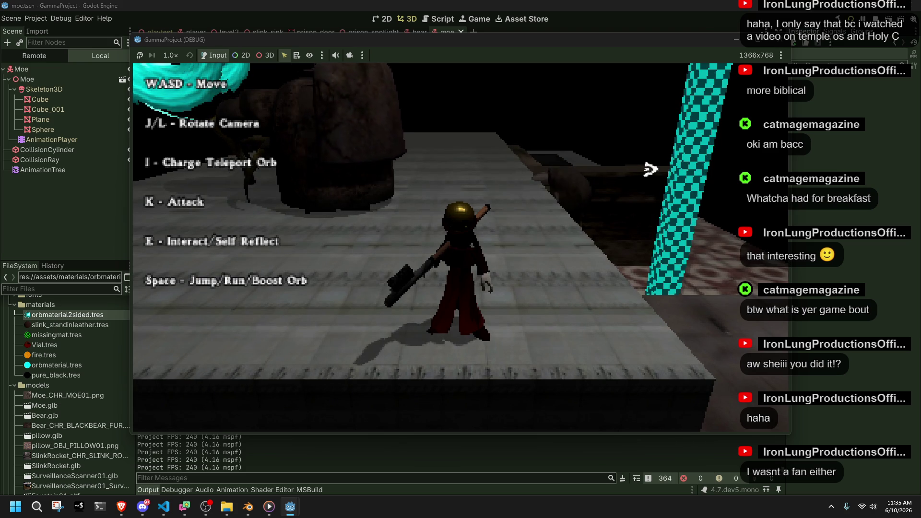
Walk off the ledge into the pit and detonate a fiery teleport orb among the enemies
key(a)
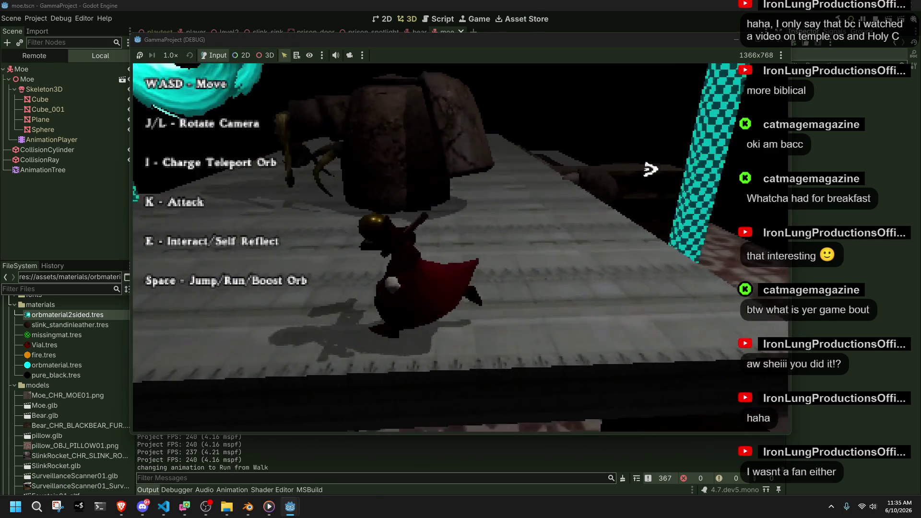
key(l)
key(l)
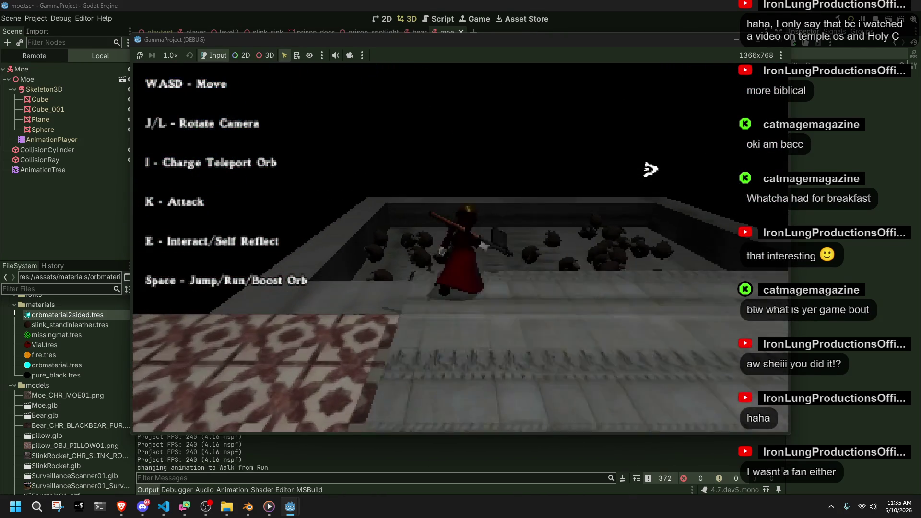
key(w)
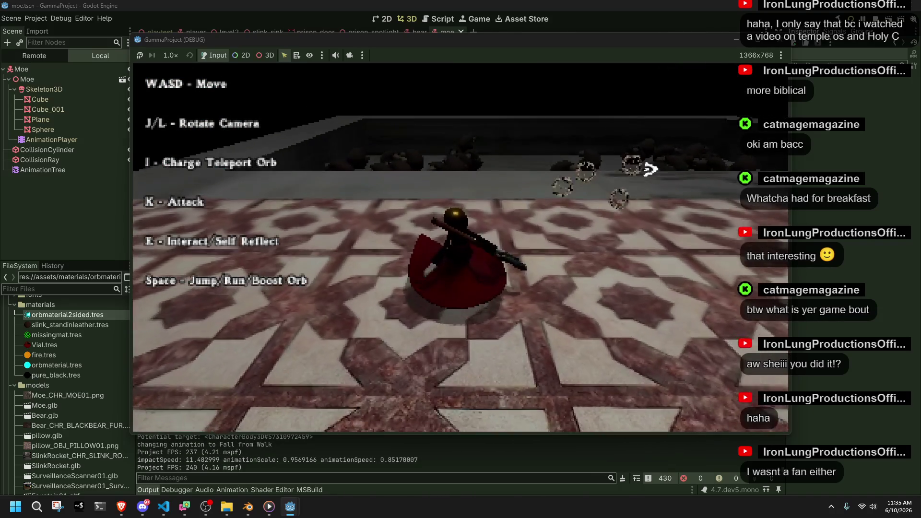
key(i)
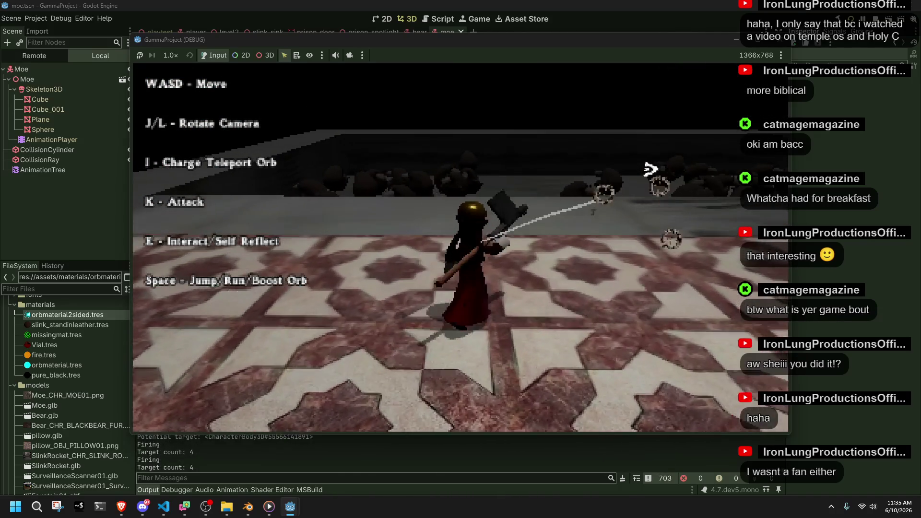
key(i)
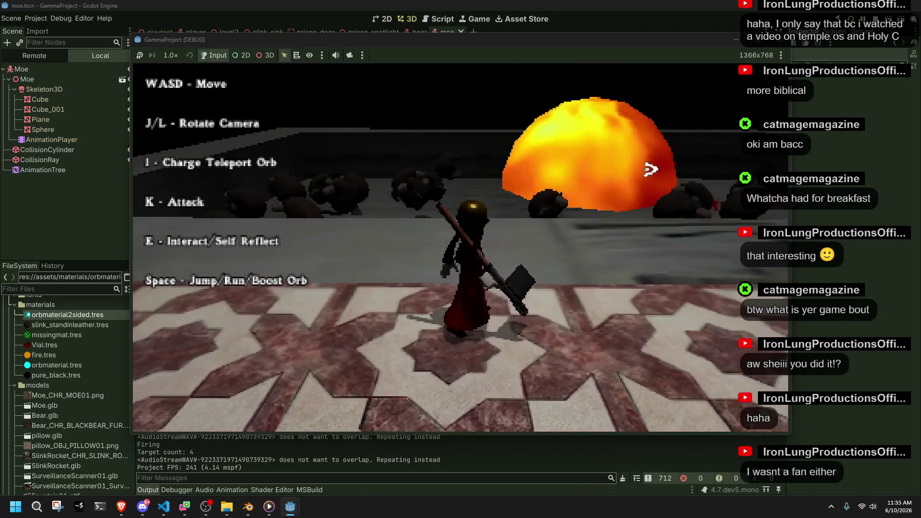
key(w)
key(w)
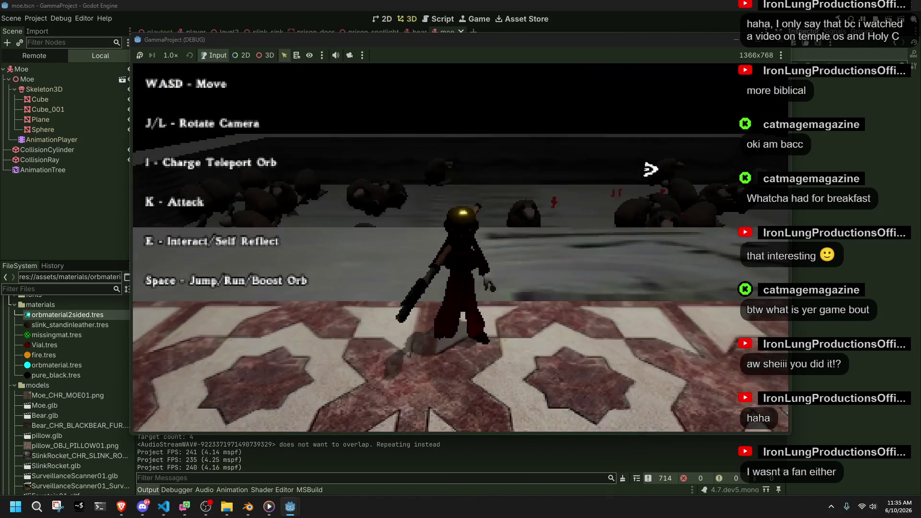
key(w)
Target the group of Moe enemies and fire orbs at them while swinging the camera
key(i)
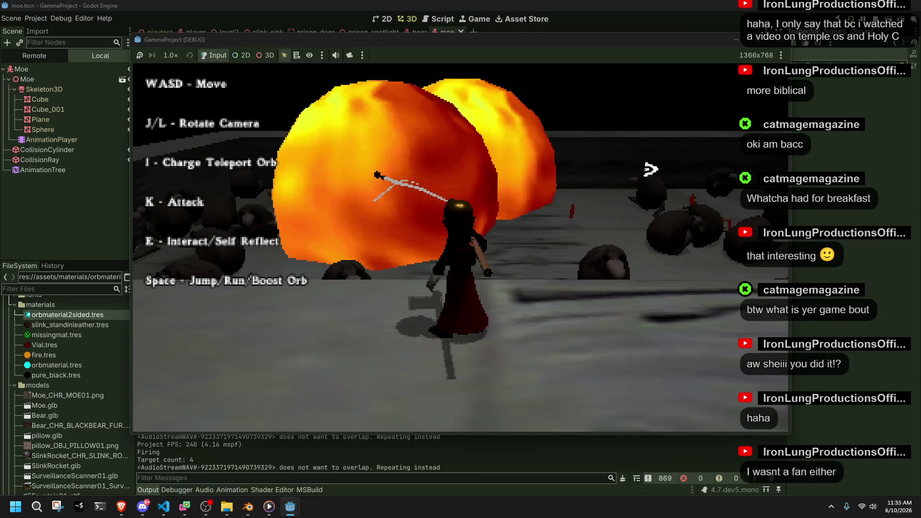
key(j)
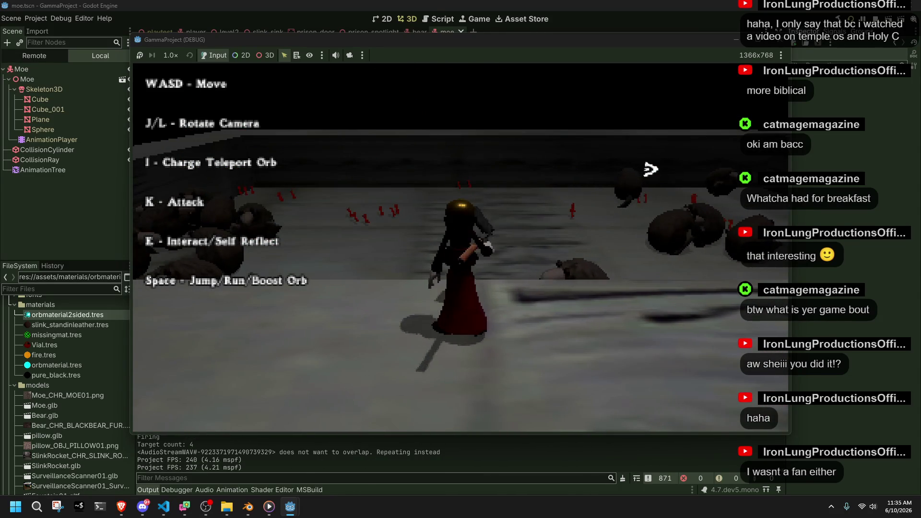
key(i)
key(l)
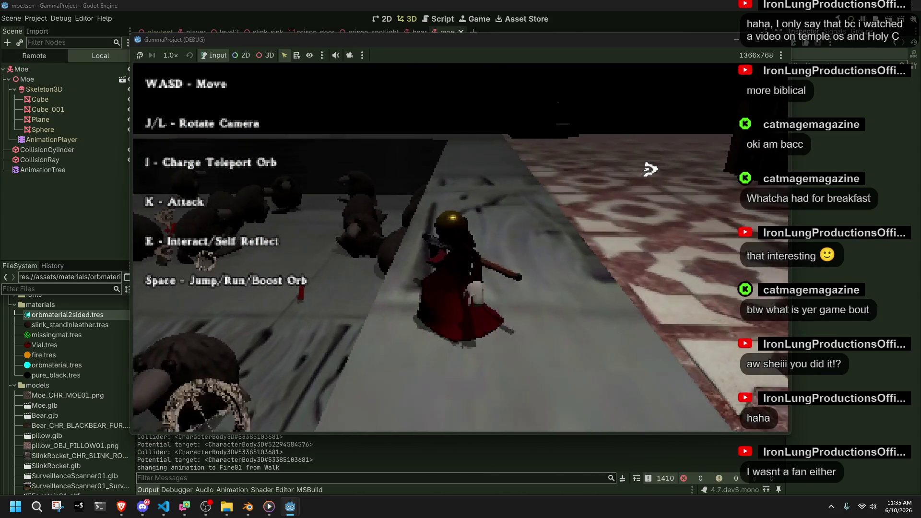
key(l)
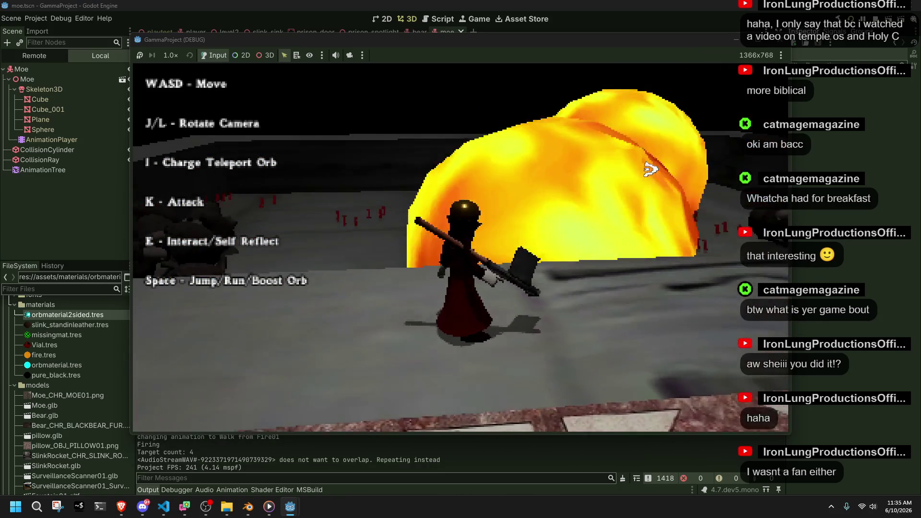
key(j)
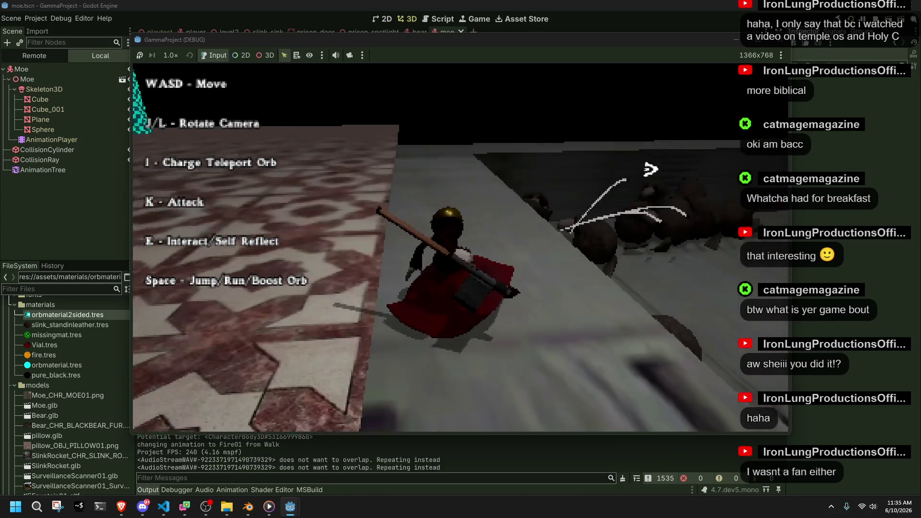
Move along the corridor attacking single enemies, stop the game, and select Moe.glb in FileSystem
key(d)
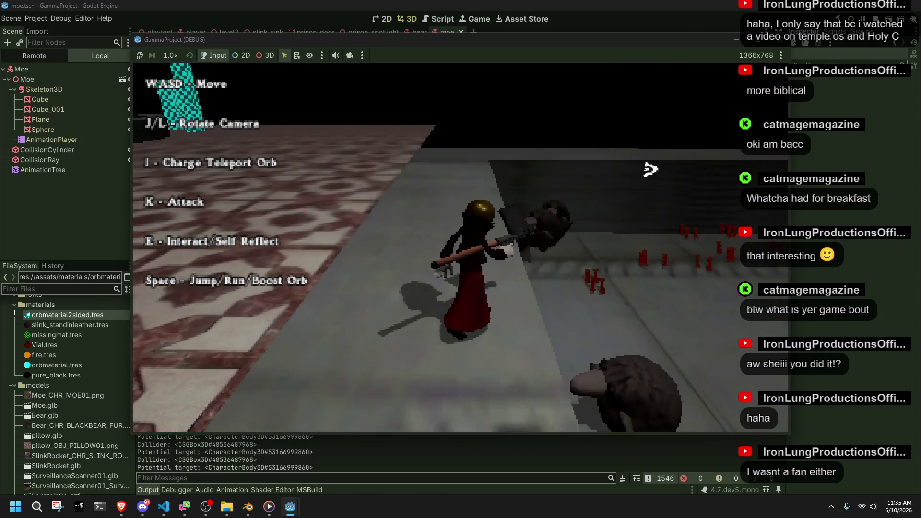
key(k)
key(l)
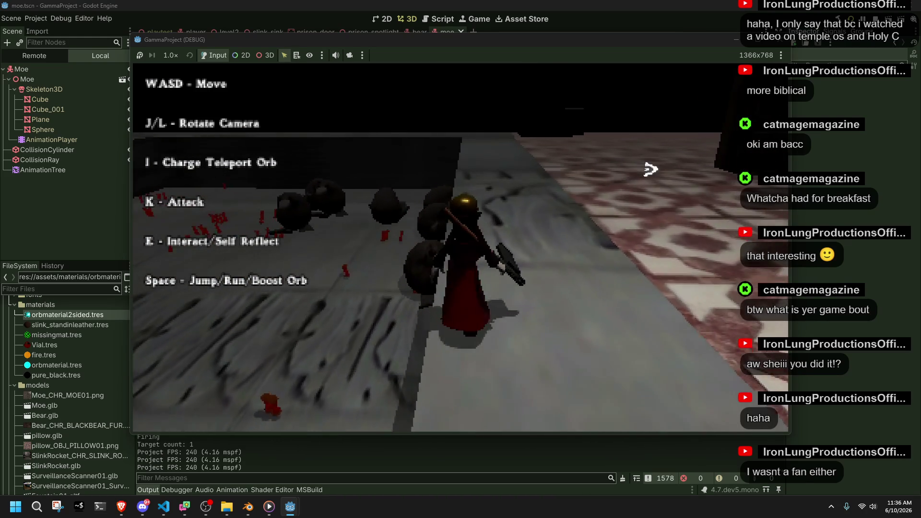
key(a)
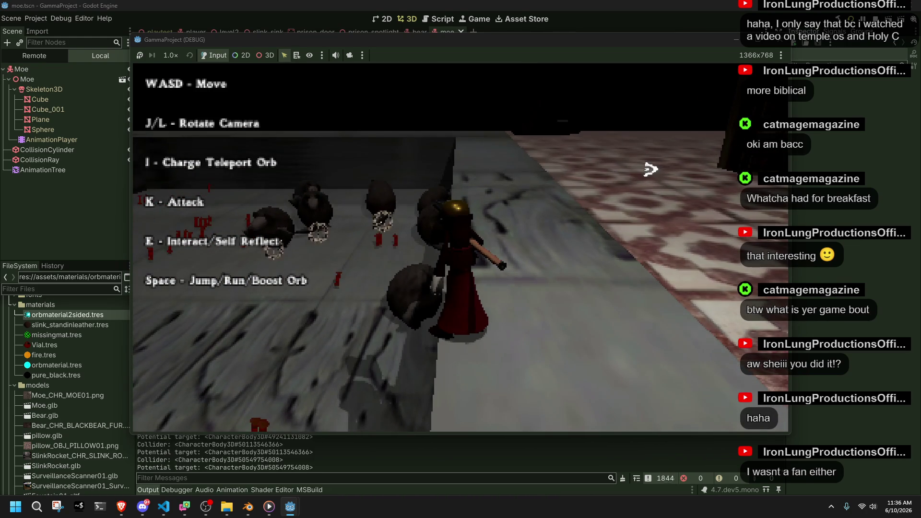
key(k)
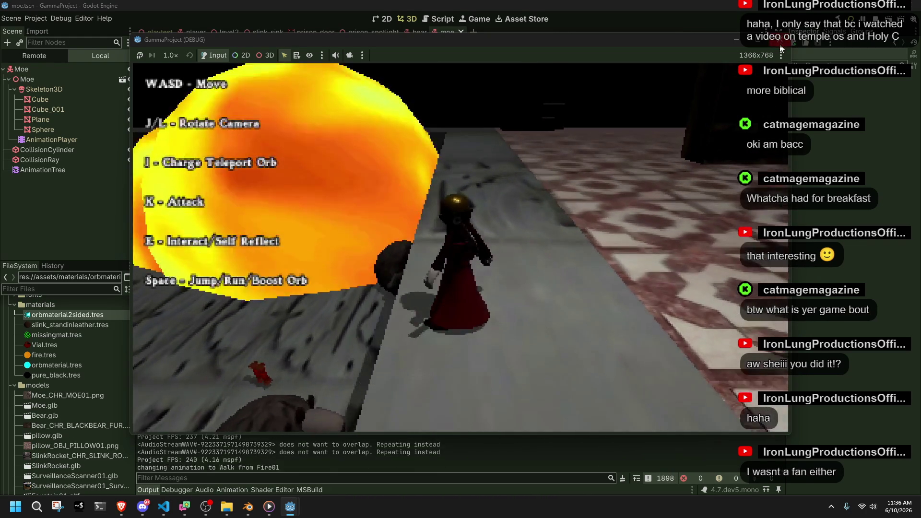
key(F8)
right_click(64, 408)
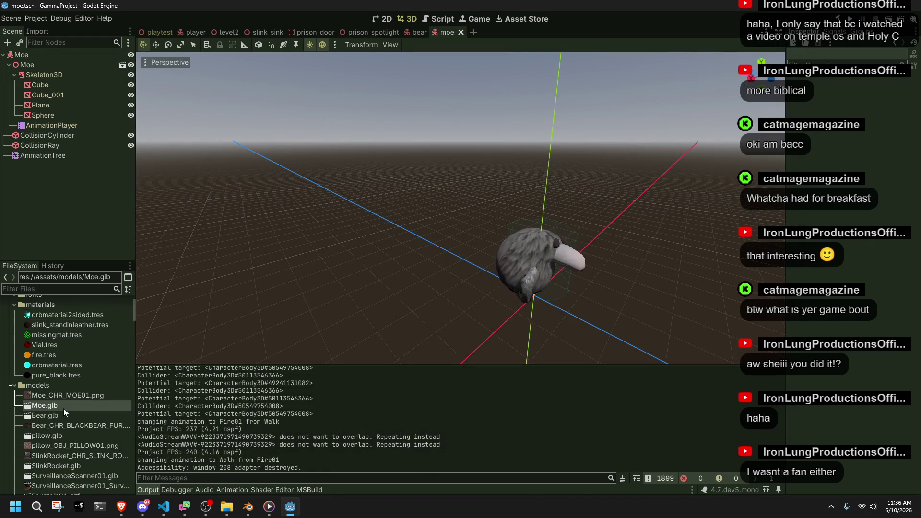
Set Moe.glb's Move animation Loop Mode to Linear, reimport the model, and switch to Blender
key(Escape)
double_click(71, 403)
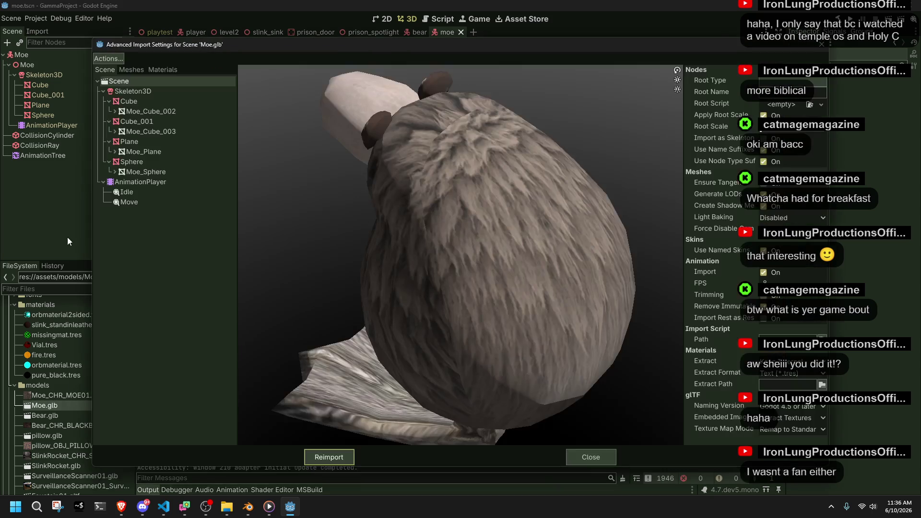
click(144, 204)
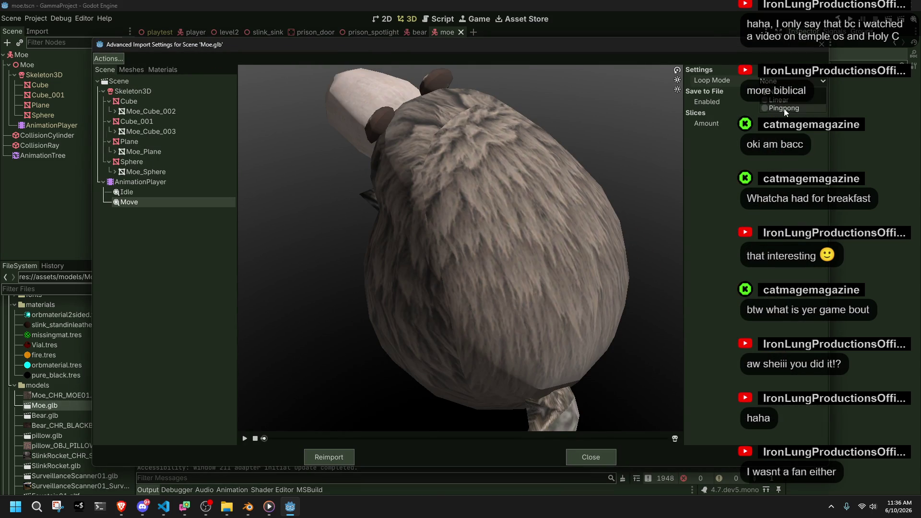
click(777, 101)
click(346, 457)
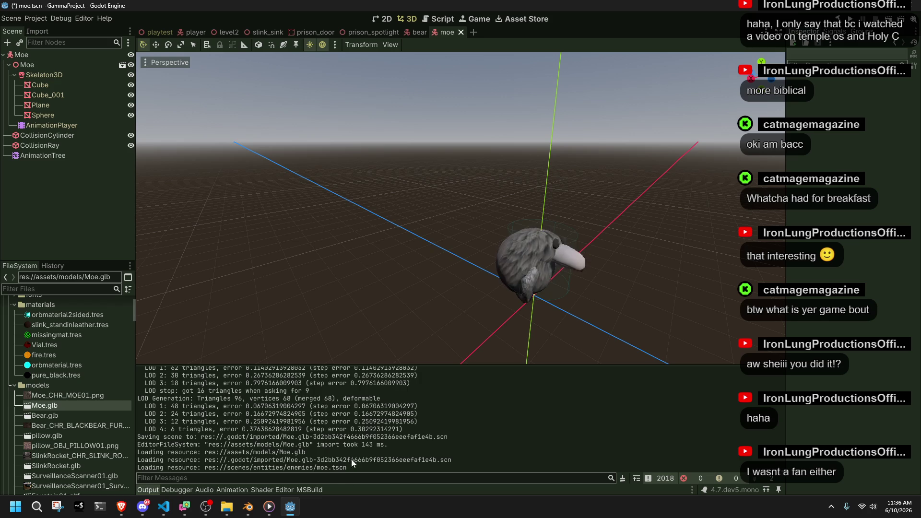
click(248, 507)
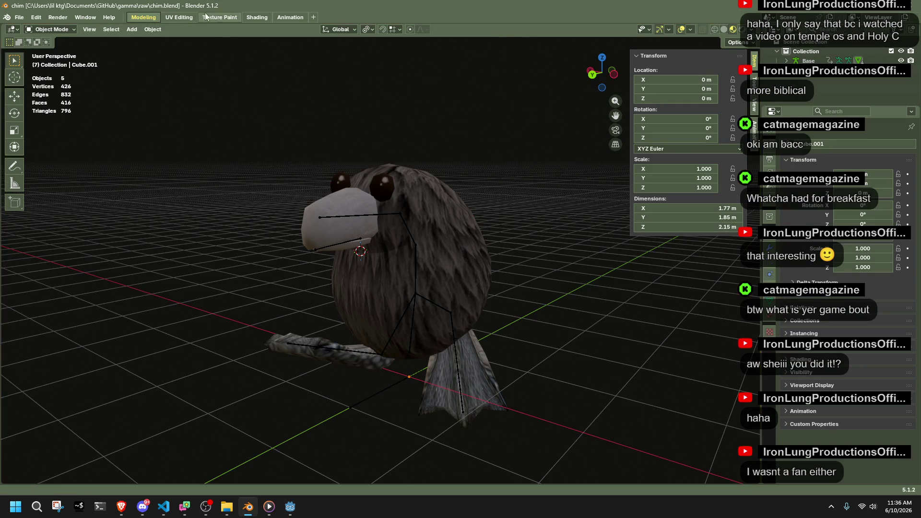
Put the crow's armature into Pose Mode with all bones selected in the Animation workspace
click(417, 281)
click(60, 30)
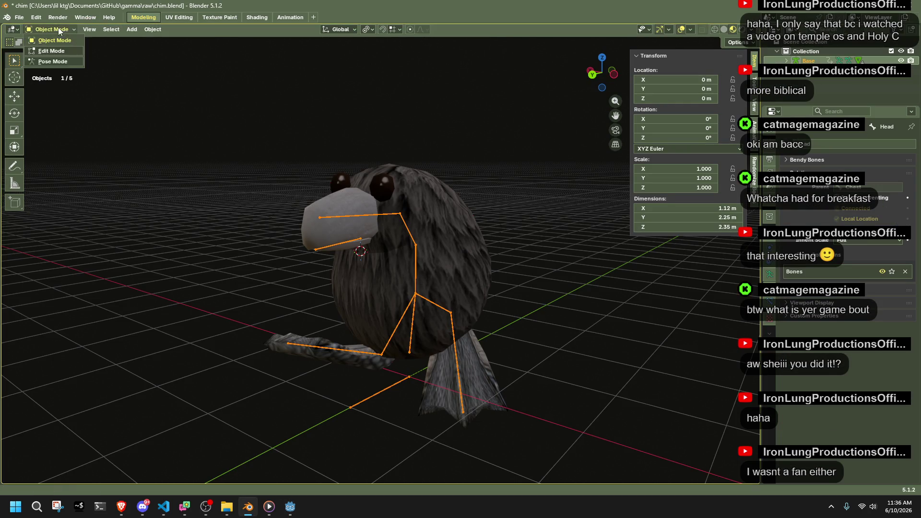
click(70, 62)
key(a)
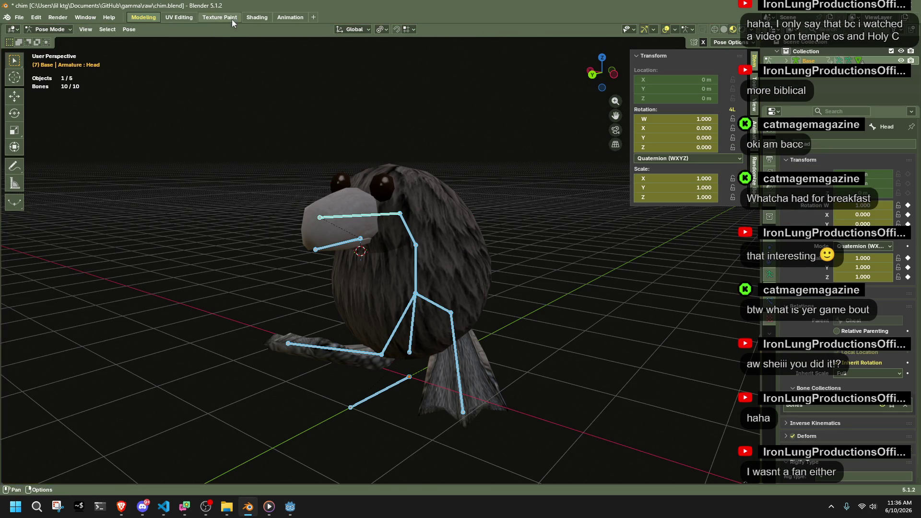
click(284, 18)
scroll(666, 431, down, 5)
scroll(668, 436, up, 4)
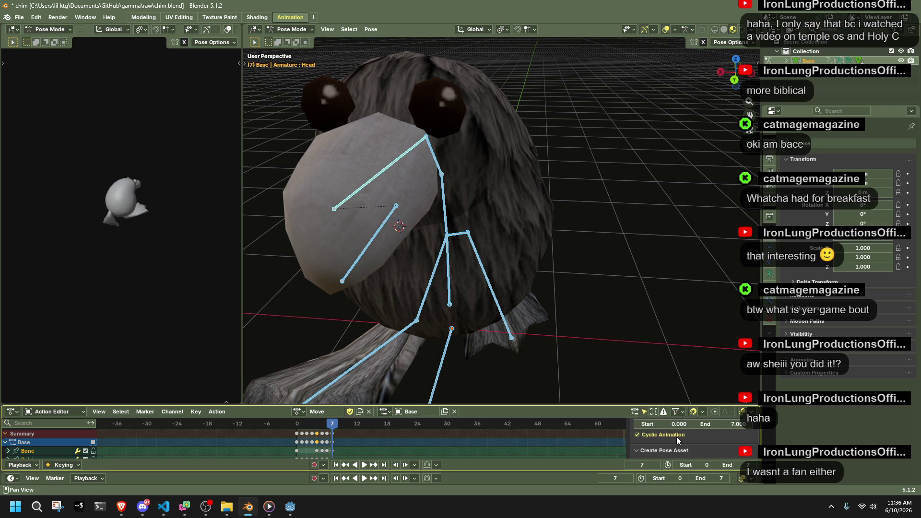
Inspect the Idle action in an enlarged Action Editor with custom properties, then switch back to Move
click(303, 413)
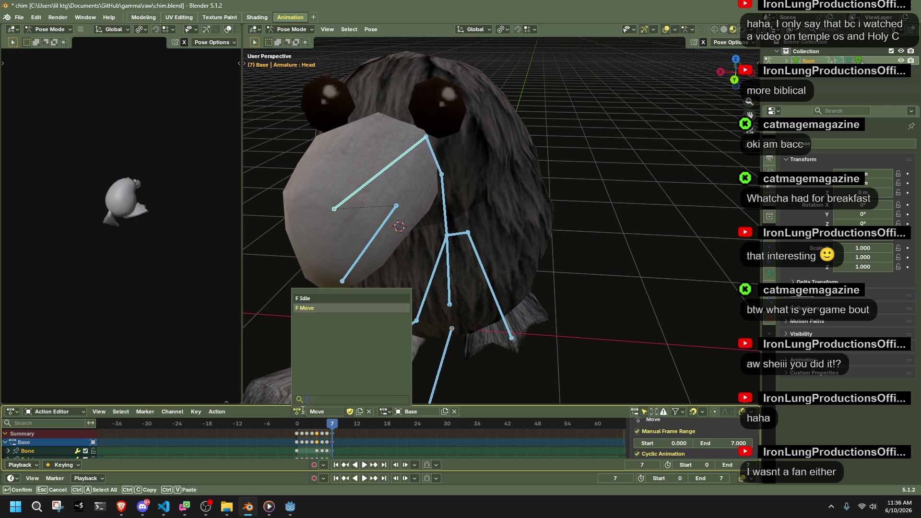
click(331, 299)
drag(612, 405, 612, 294)
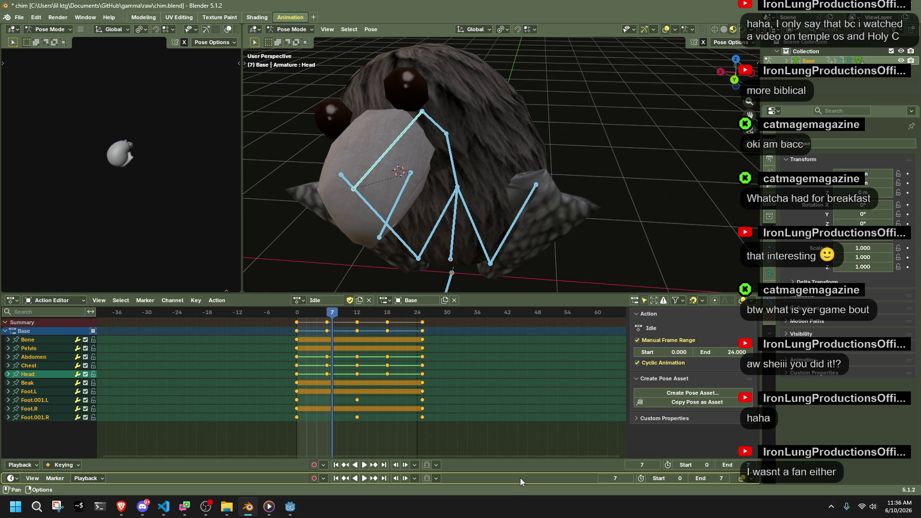
click(652, 416)
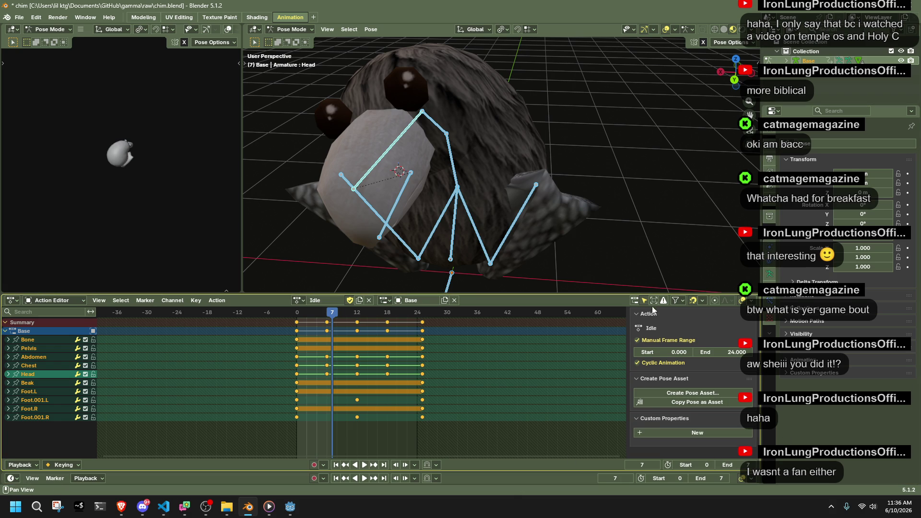
click(299, 300)
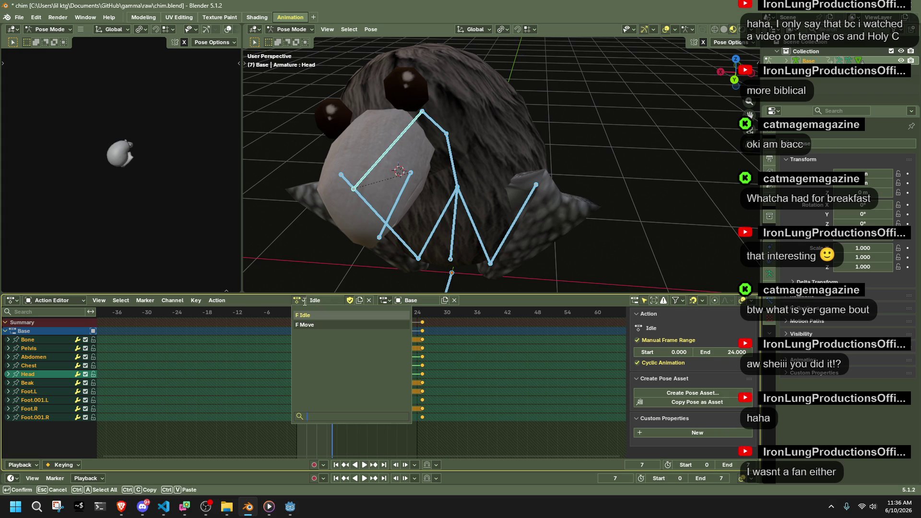
click(315, 325)
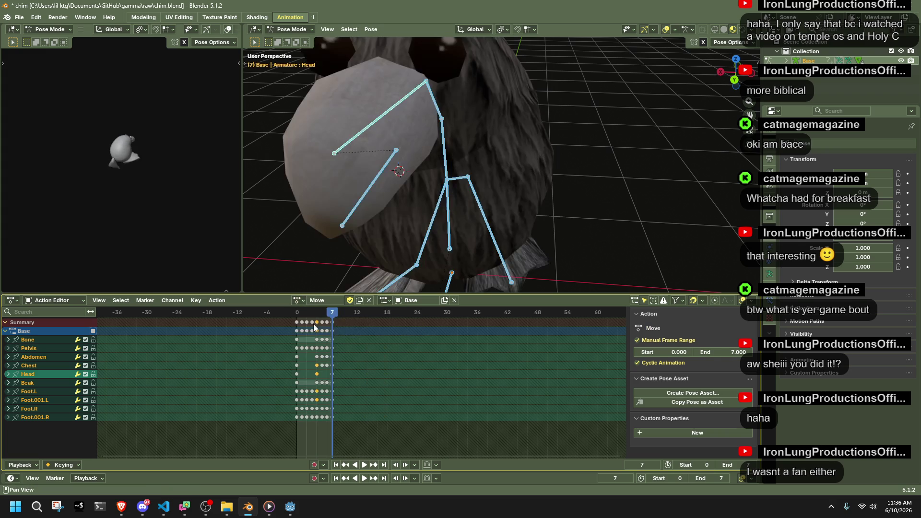
Preview the Move animation playing around the crow, save chim.blend, and return to Godot
scroll(275, 321, up, 5)
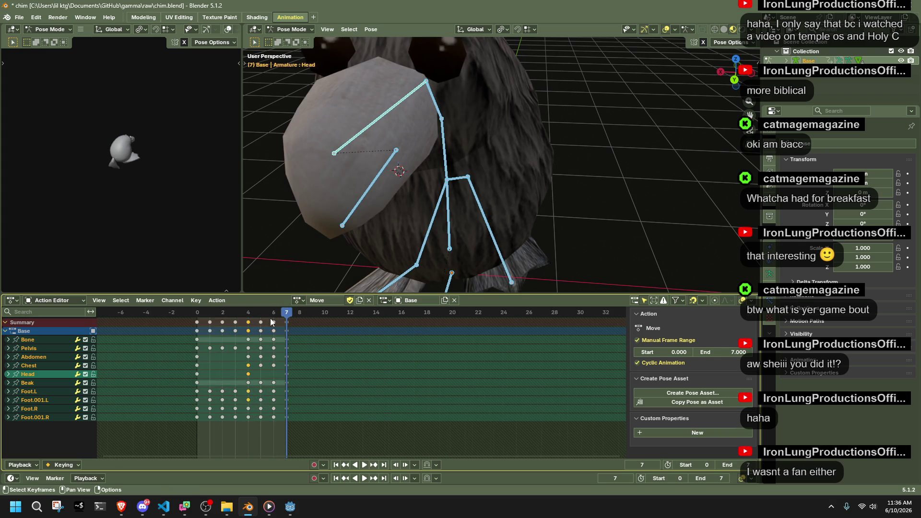
key(space)
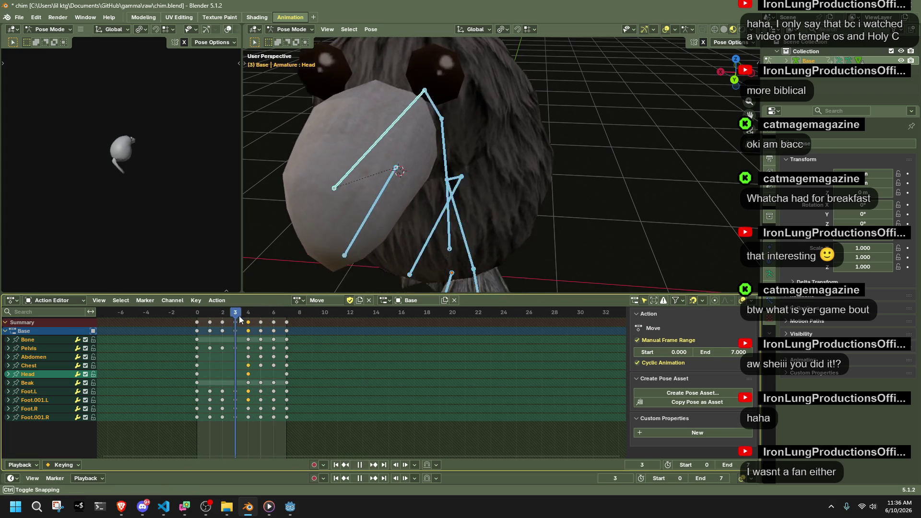
scroll(592, 201, down, 5)
drag(592, 202, 515, 186)
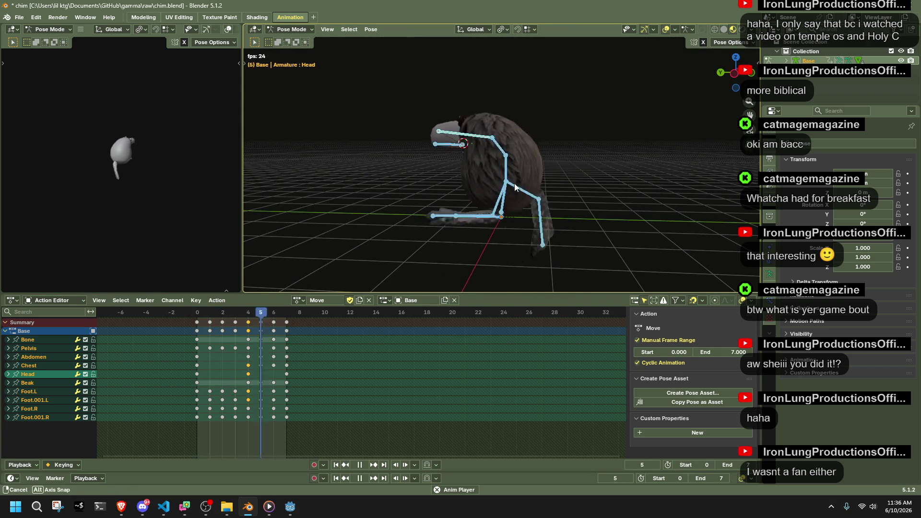
key(space)
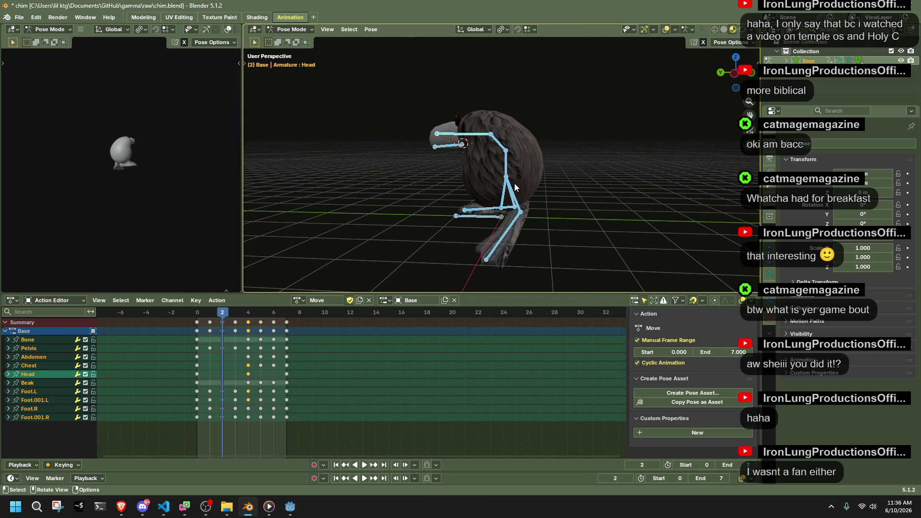
key(ctrl+s)
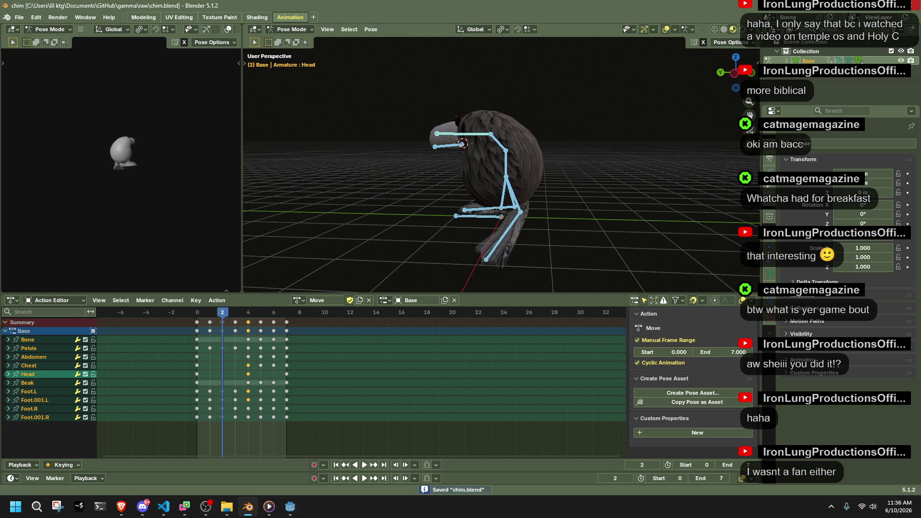
key(alt+Tab)
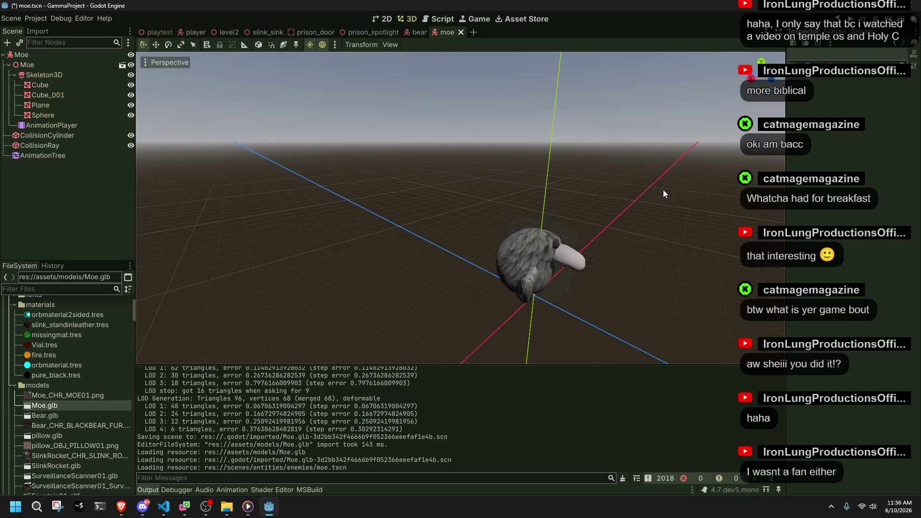
Run the game with F5, rotate the camera, and run the character onto the staircase
key(F5)
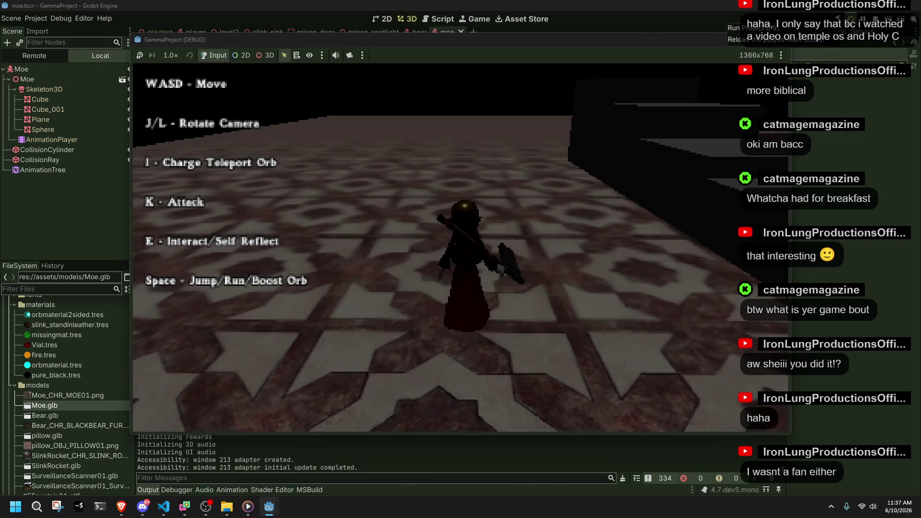
key(j)
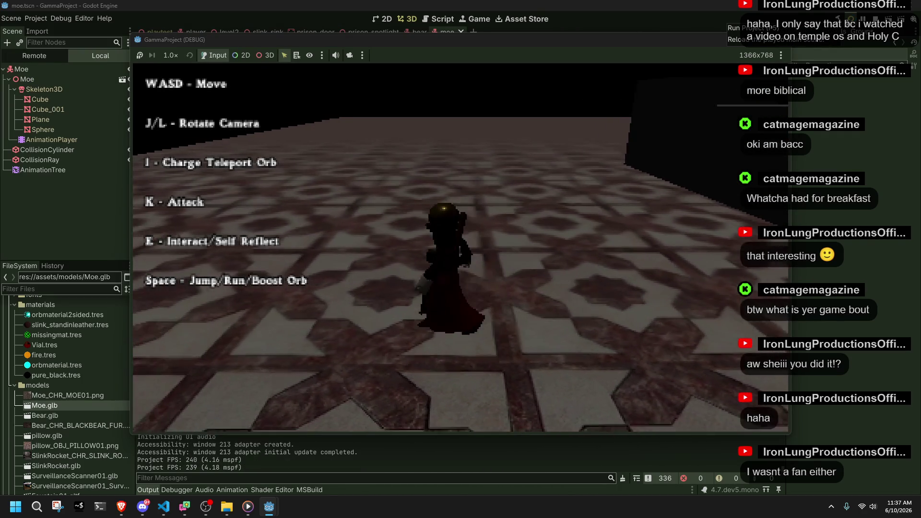
key(j)
key(alt+Tab)
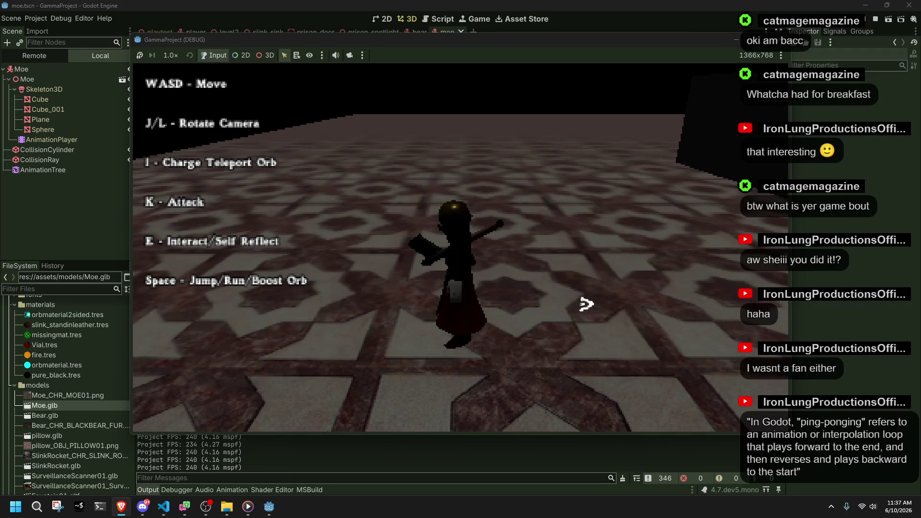
key(w)
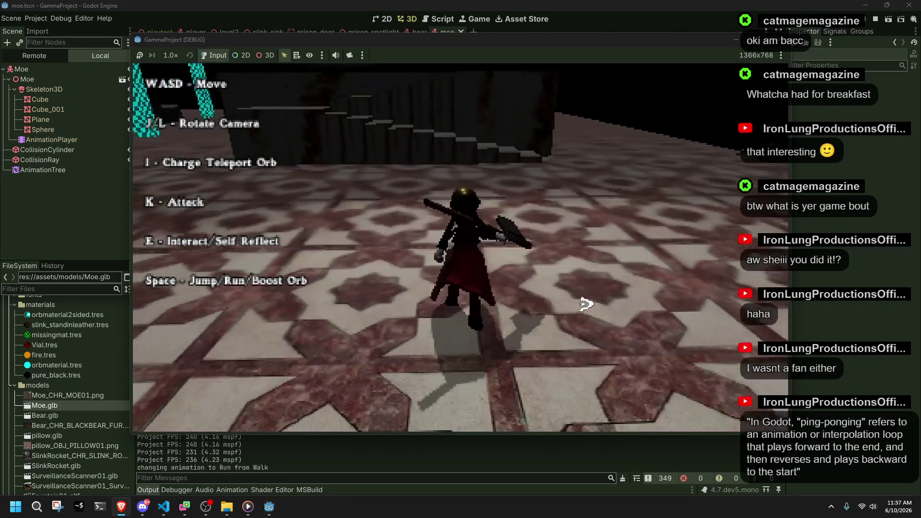
key(w)
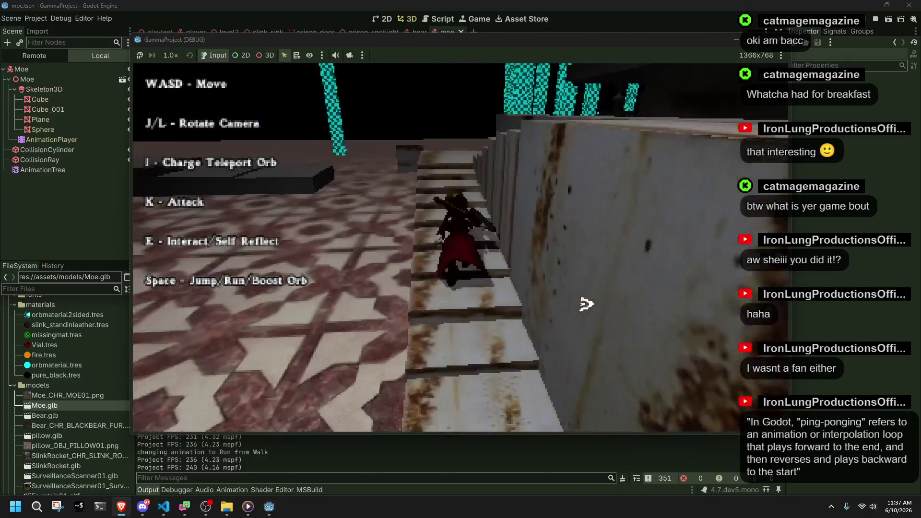
Climb onto the ledge, jump down, run along the wooden walkway and climb onto the stone ledge
key(w)
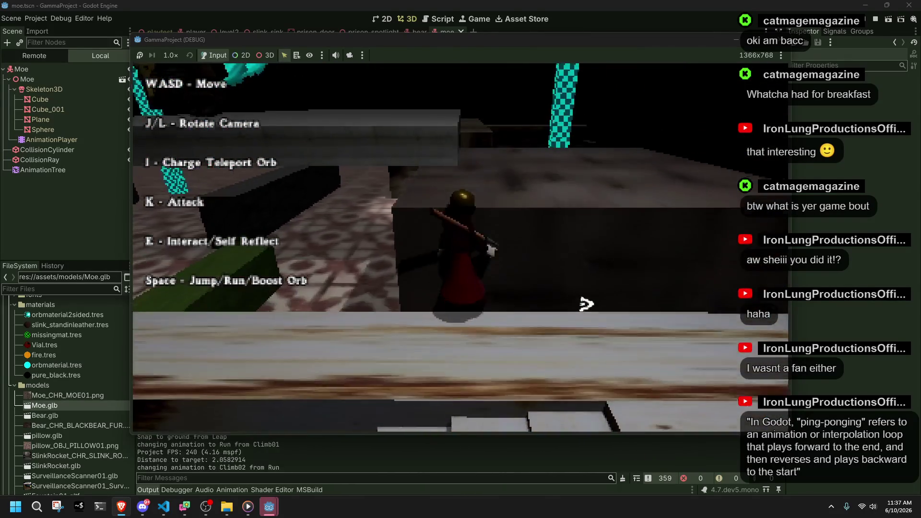
key(w)
key(space)
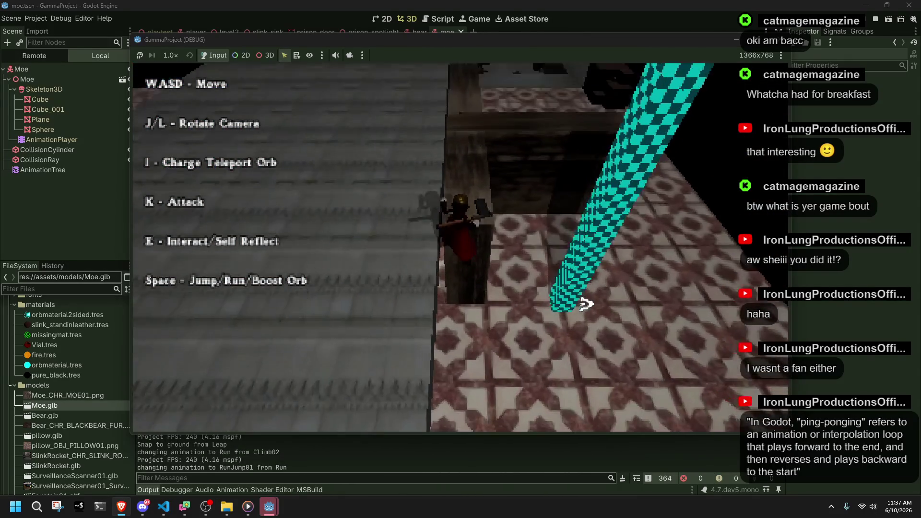
key(w)
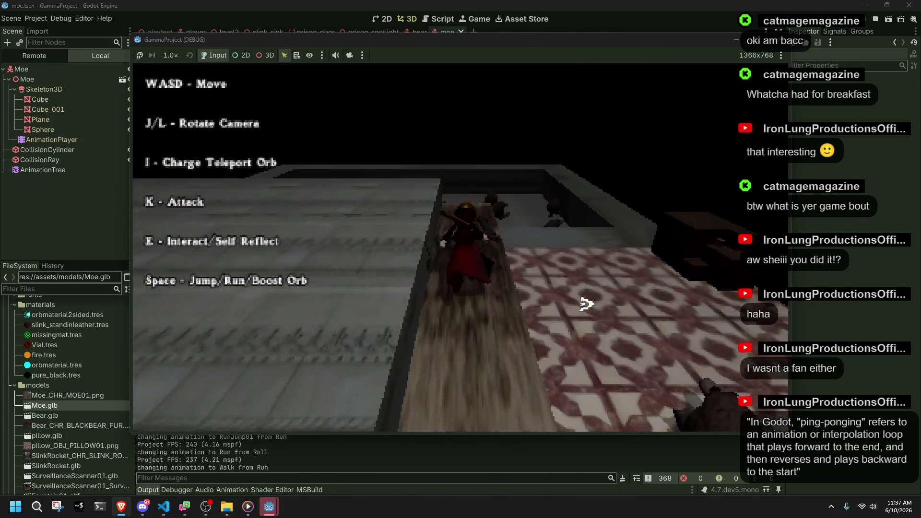
key(w)
key(space)
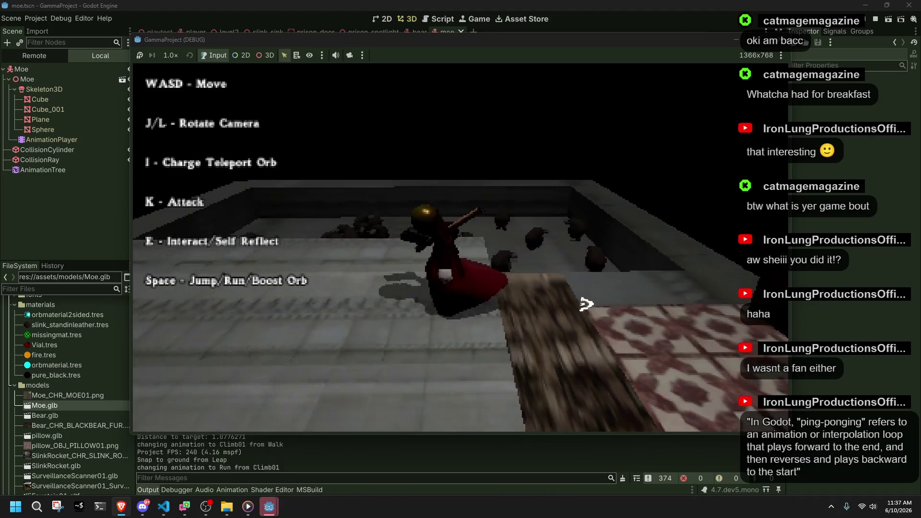
Run along the stone ledge toward the pit, turn back, and fire a teleport orb
key(w)
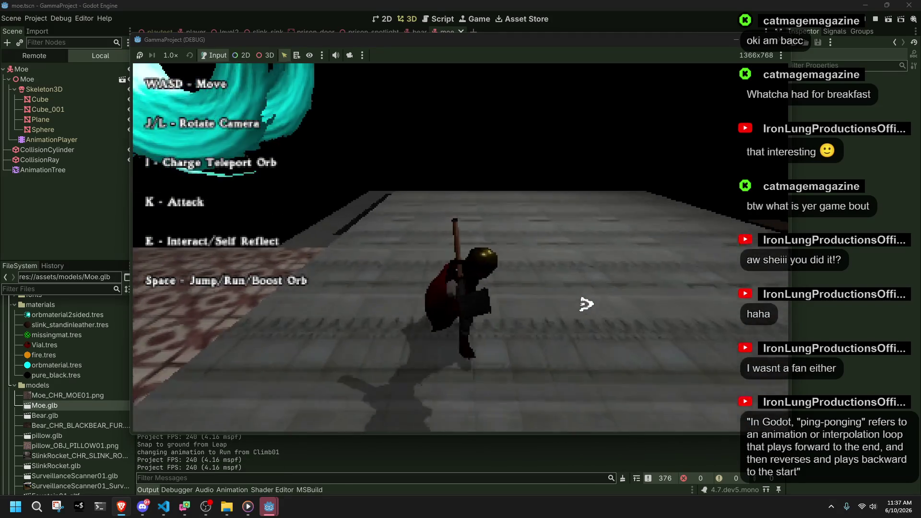
key(w)
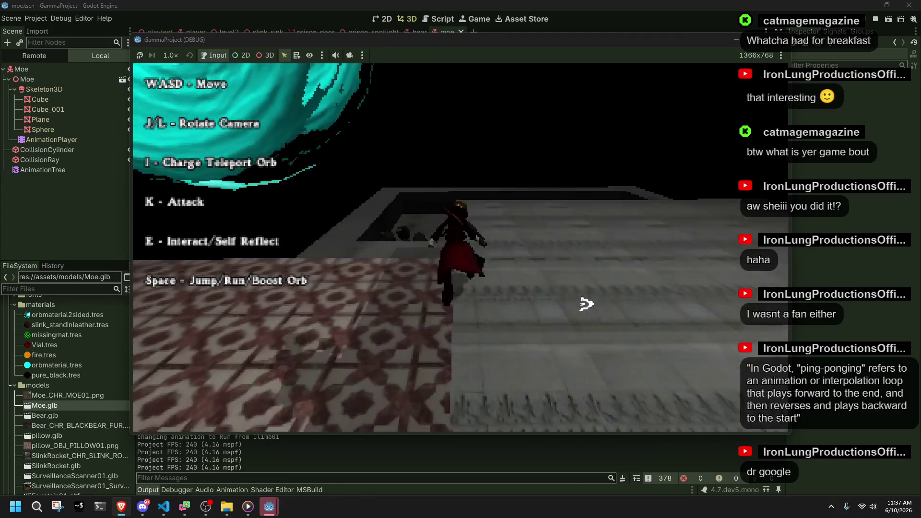
key(s)
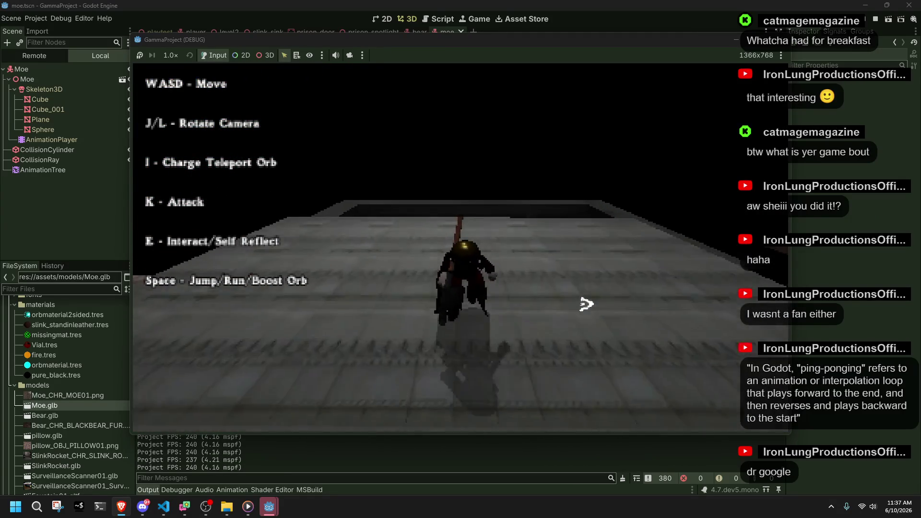
key(w)
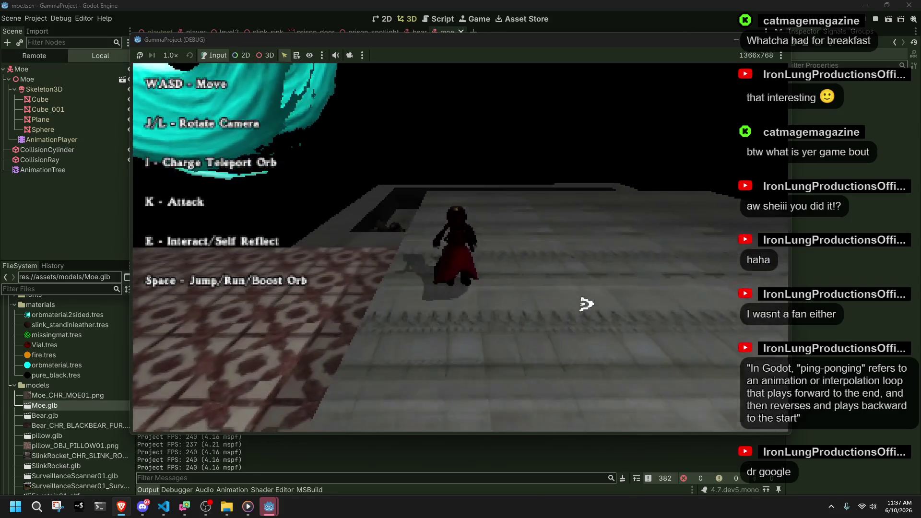
key(i)
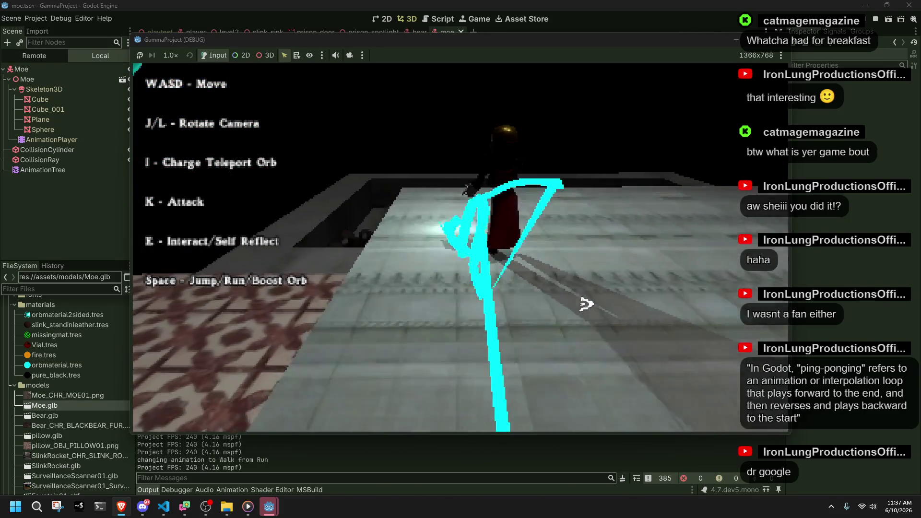
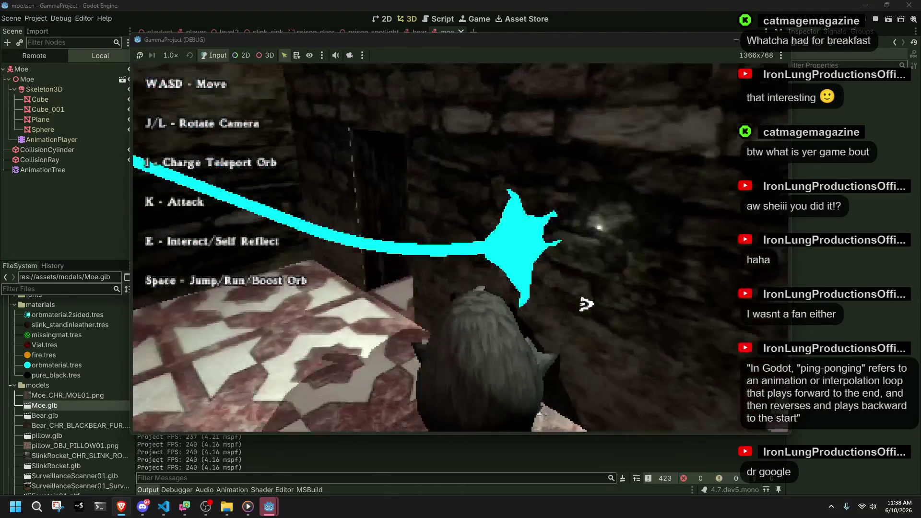
Walk the character across the tiled floor with W and Space, rotating the camera with L
key(w)
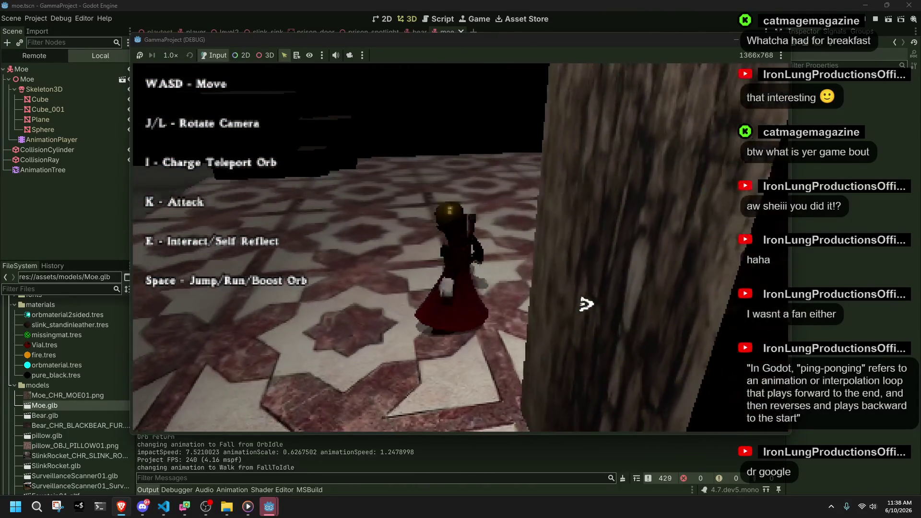
key(l)
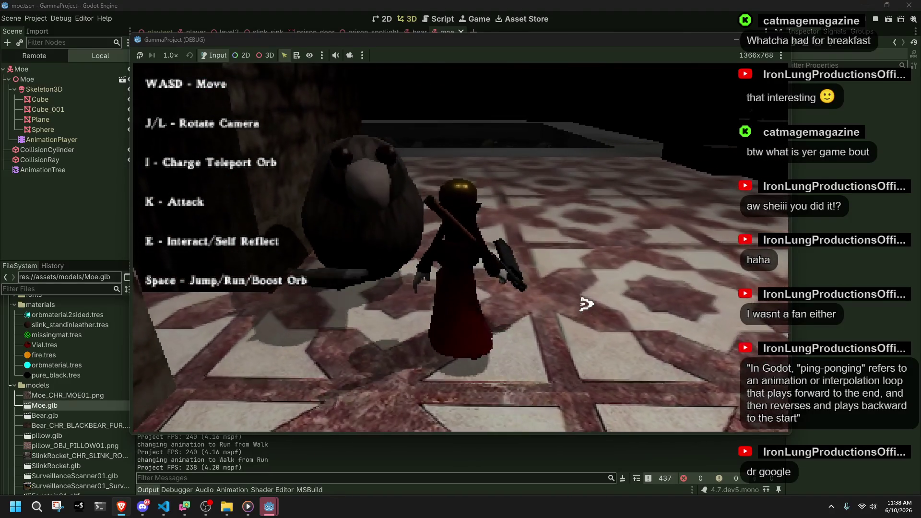
key(super)
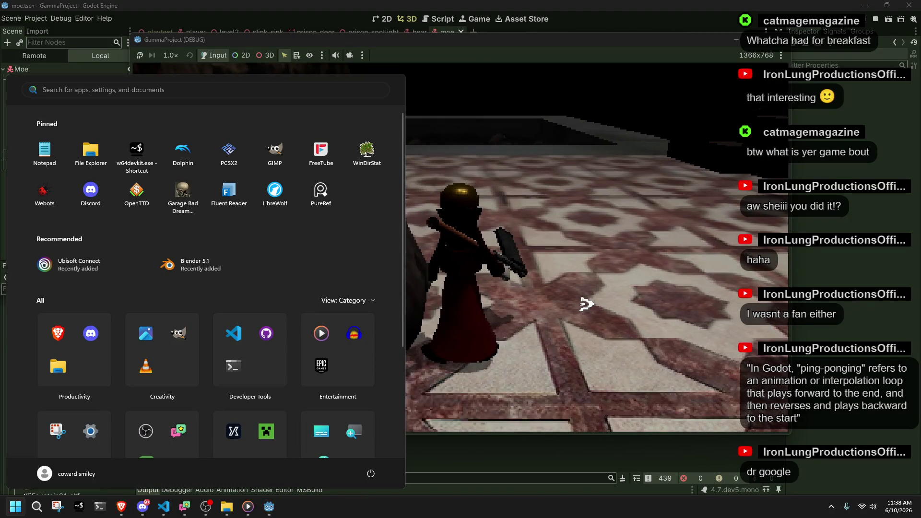
key(super)
key(l)
key(w)
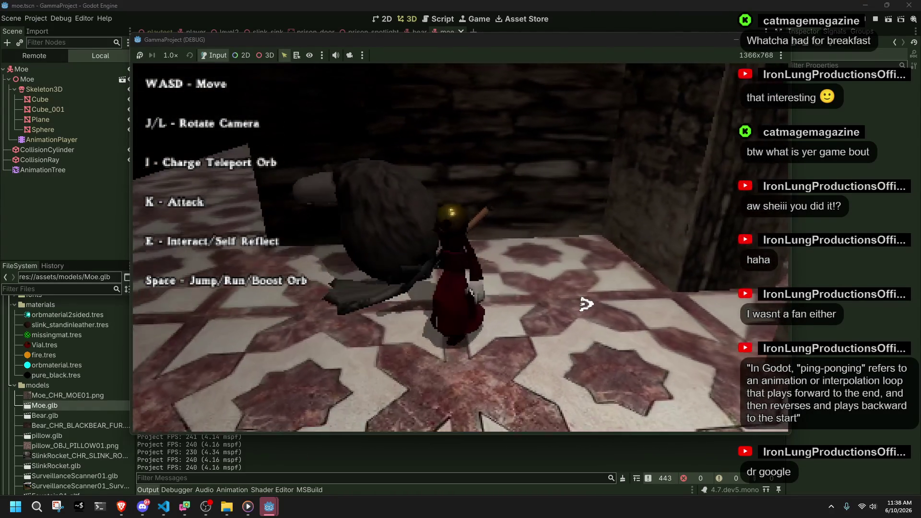
key(space)
key(l)
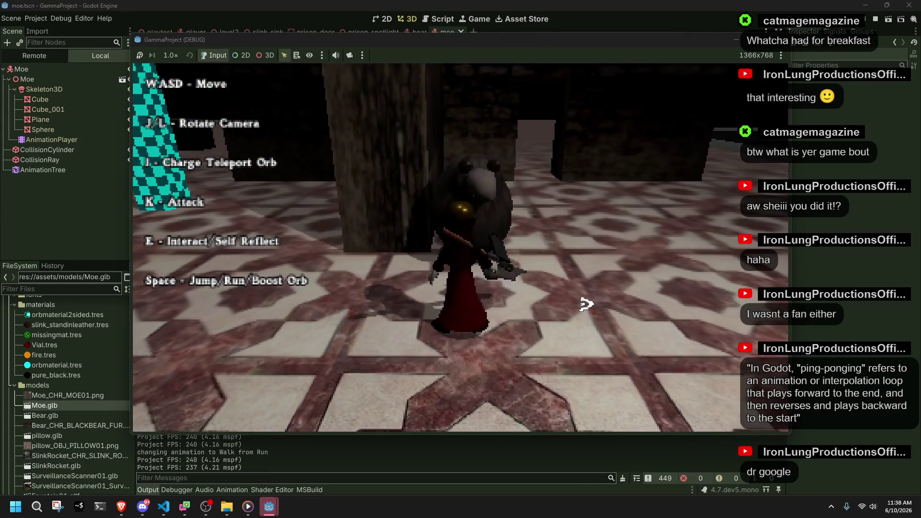
key(w)
key(space)
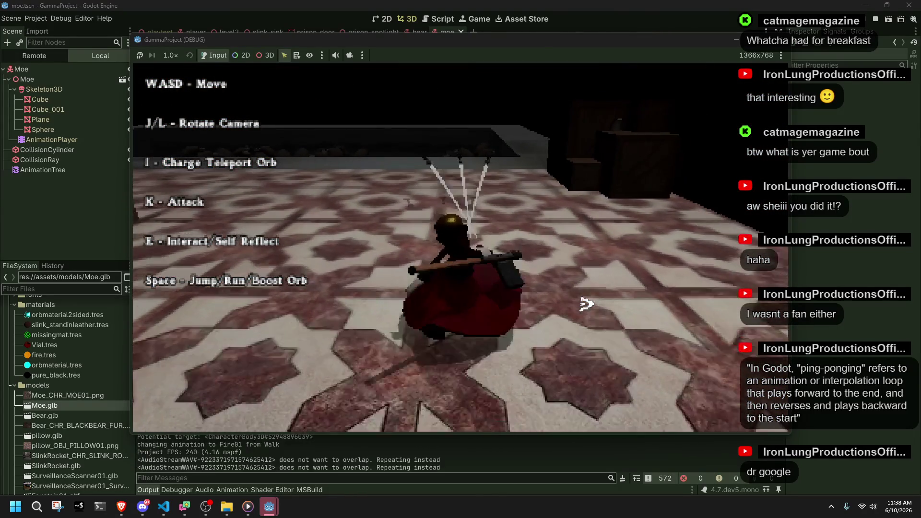
Attack nearby targets with repeated K swings while turning and running toward the walled enemy area
key(j)
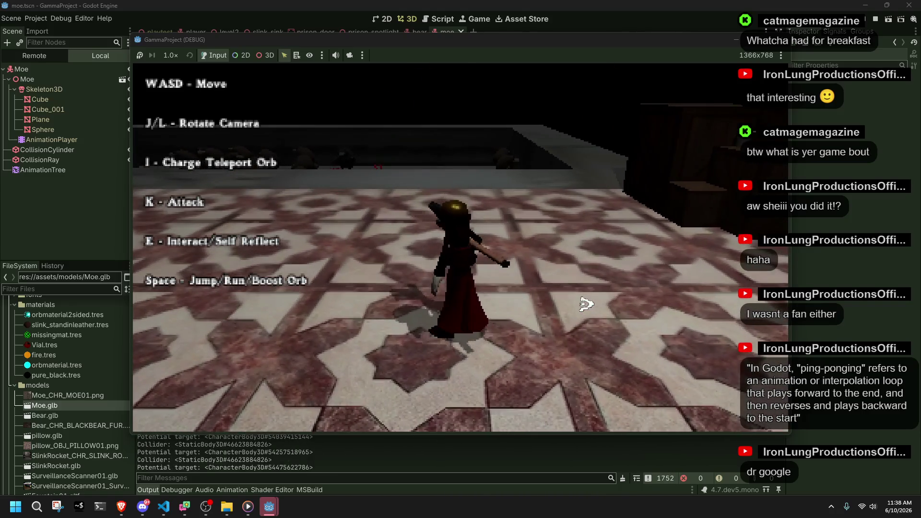
key(k)
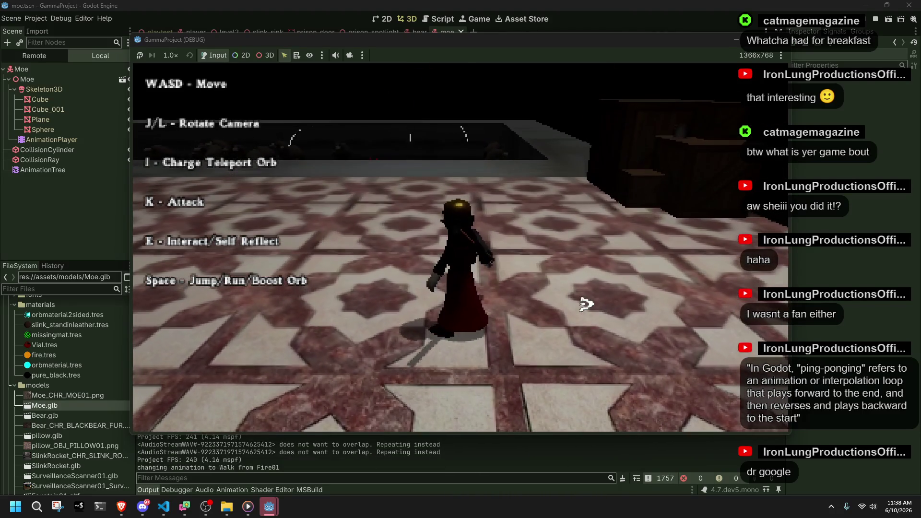
key(k)
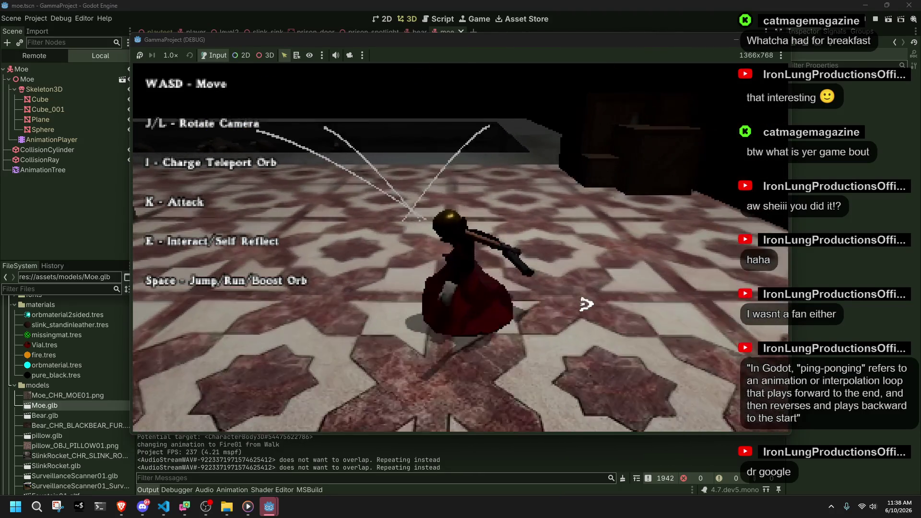
key(k)
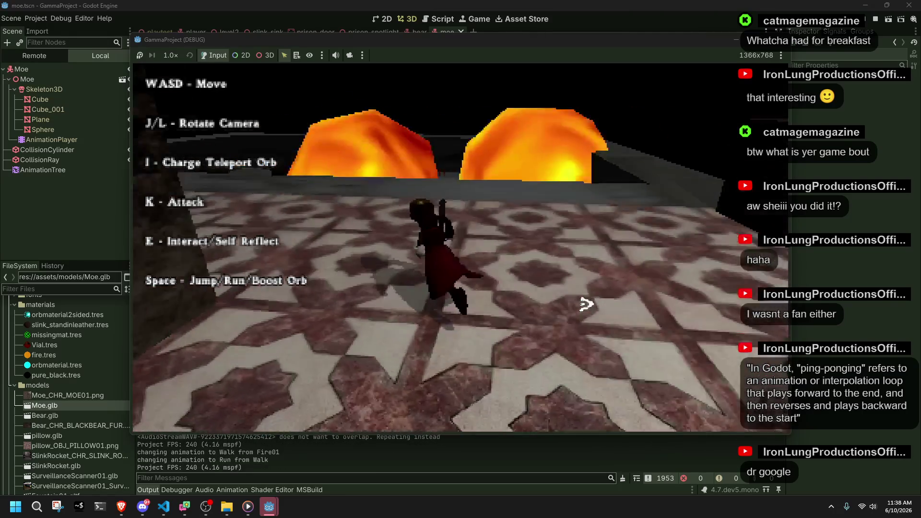
key(j)
key(k)
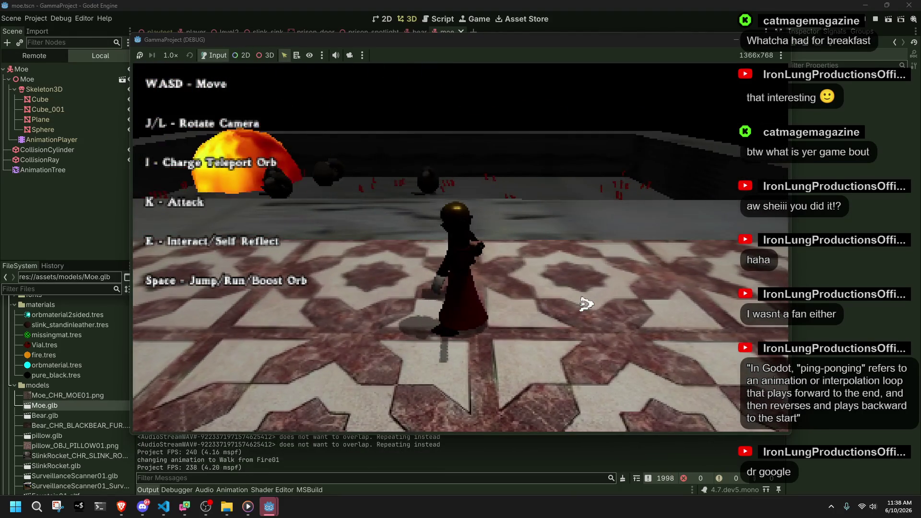
key(k)
key(w)
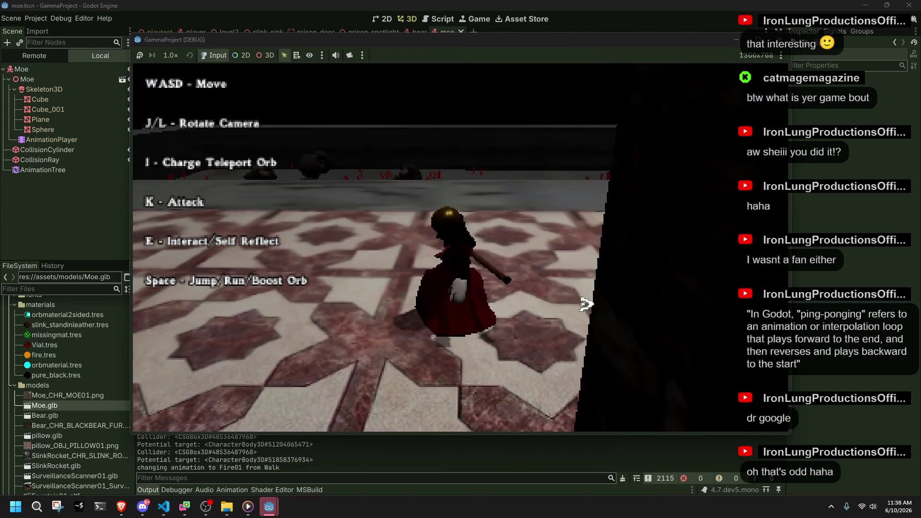
key(k)
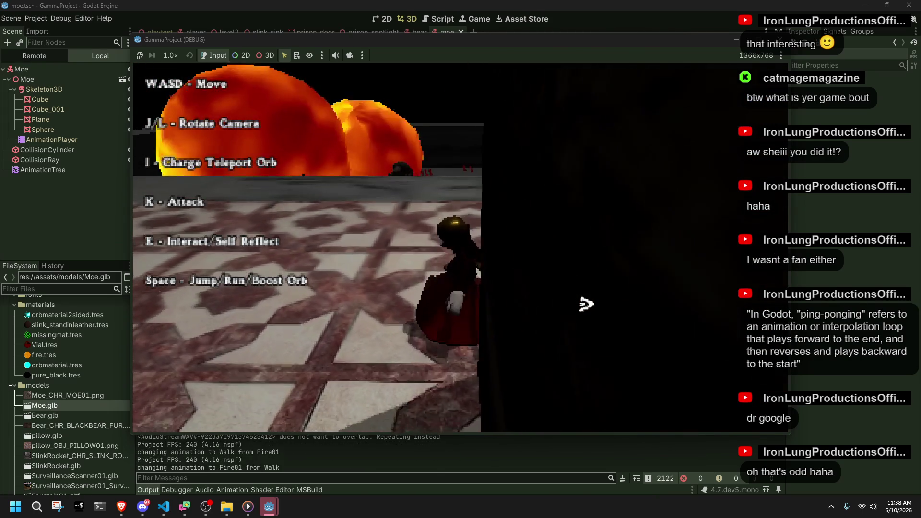
key(space)
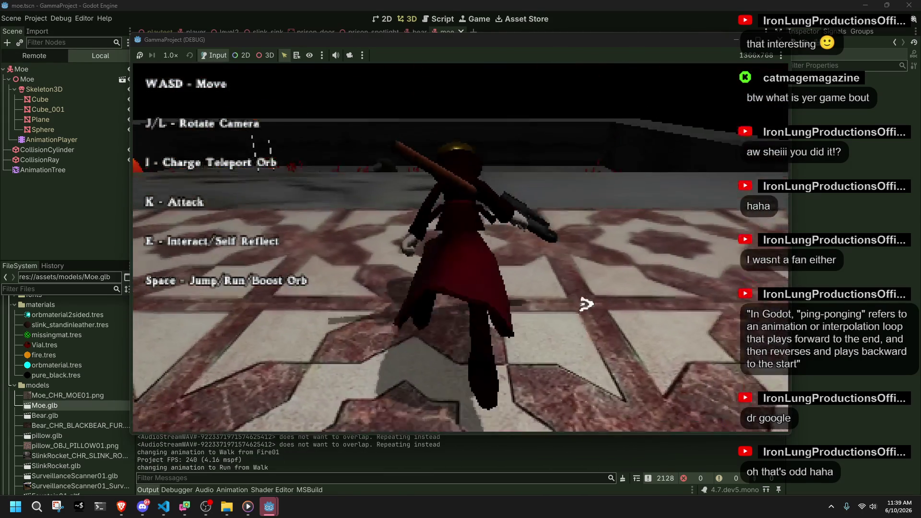
key(k)
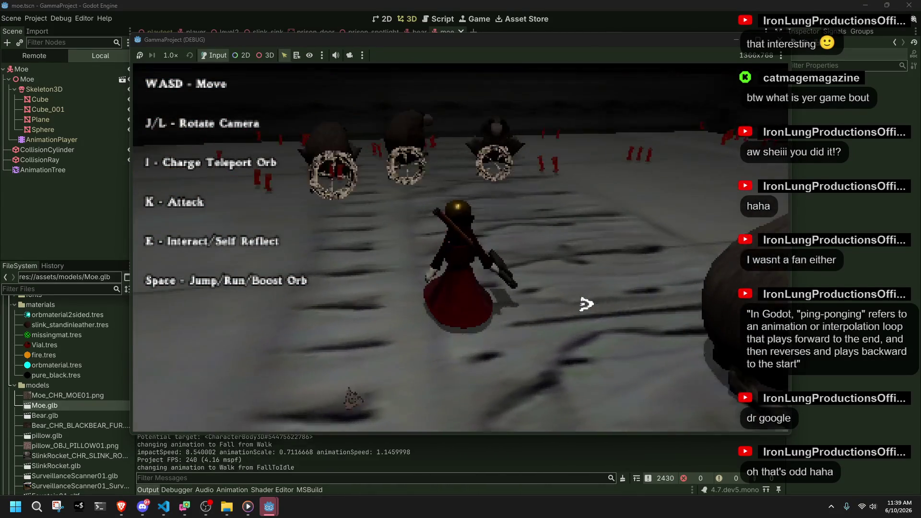
Run past the orange orb burst toward the ringed enemies and orange dome, turning the camera
key(space)
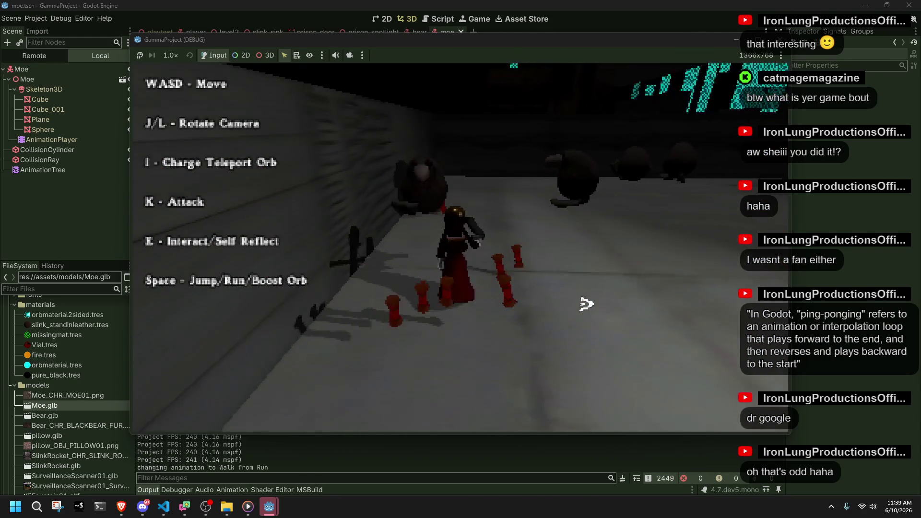
key(k)
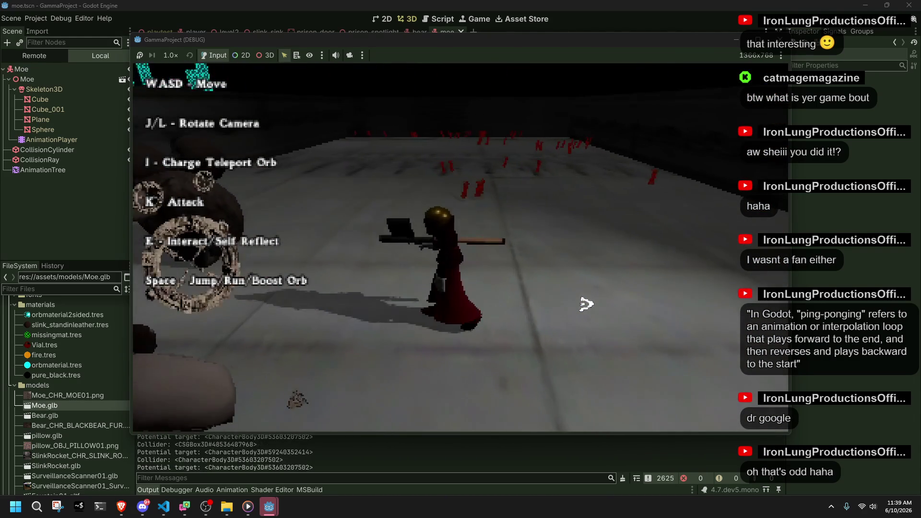
key(l)
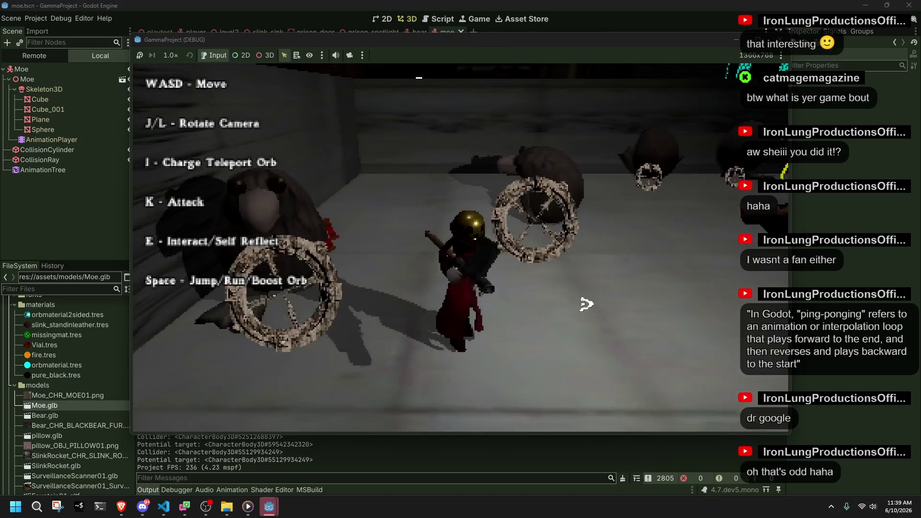
key(w)
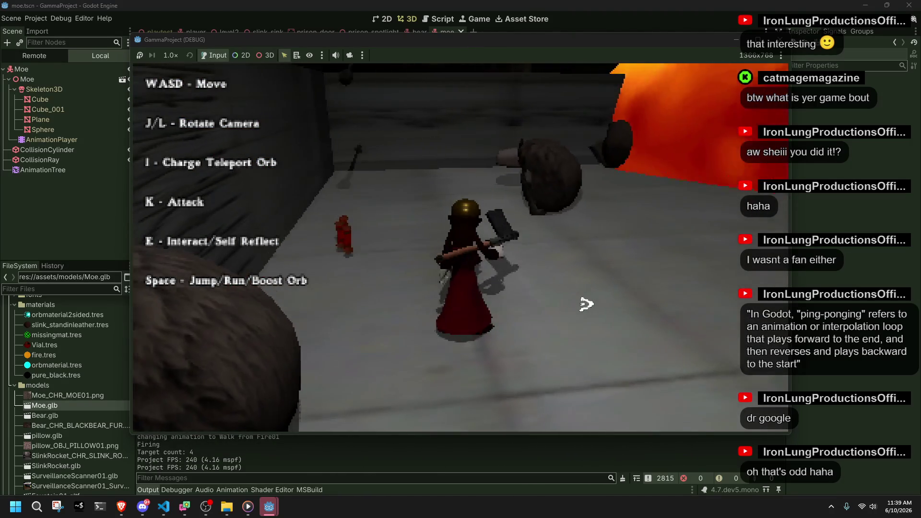
key(space)
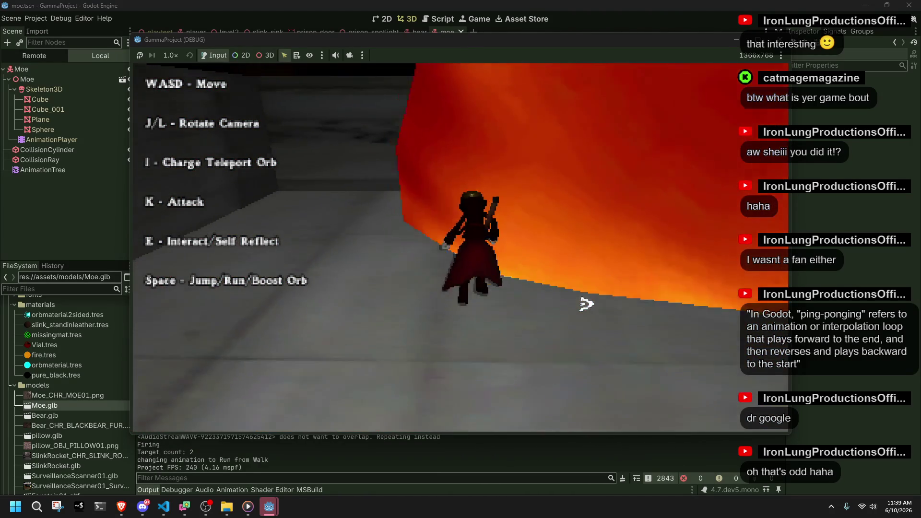
key(j)
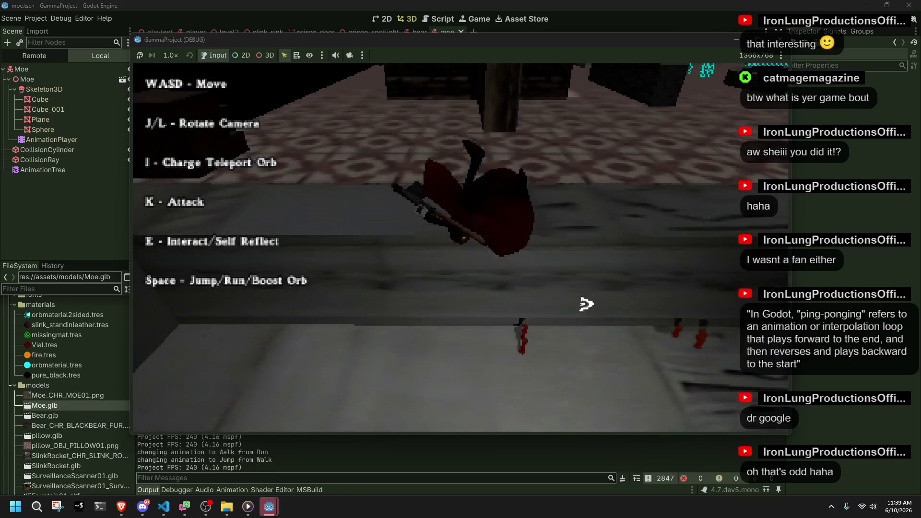
Drop onto the grey floor, attack with the axe, and jump back onto the raised tiled area
key(w)
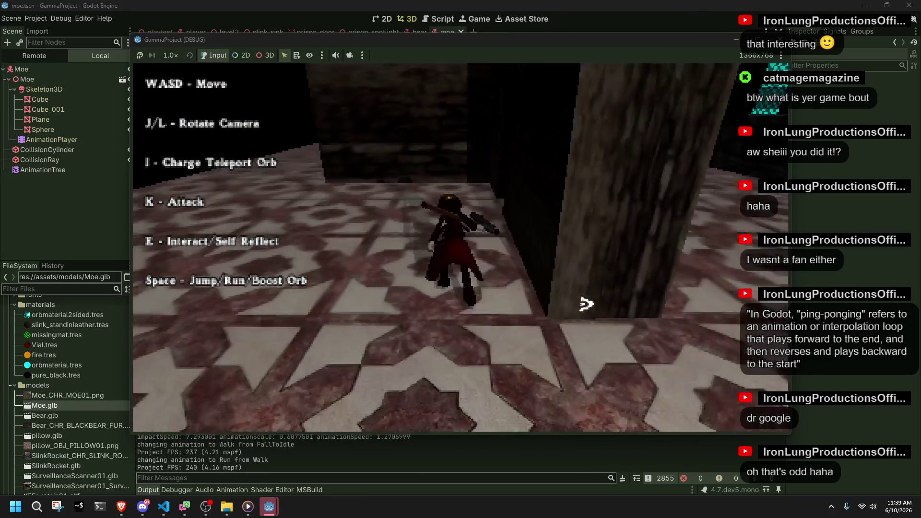
key(space)
key(w)
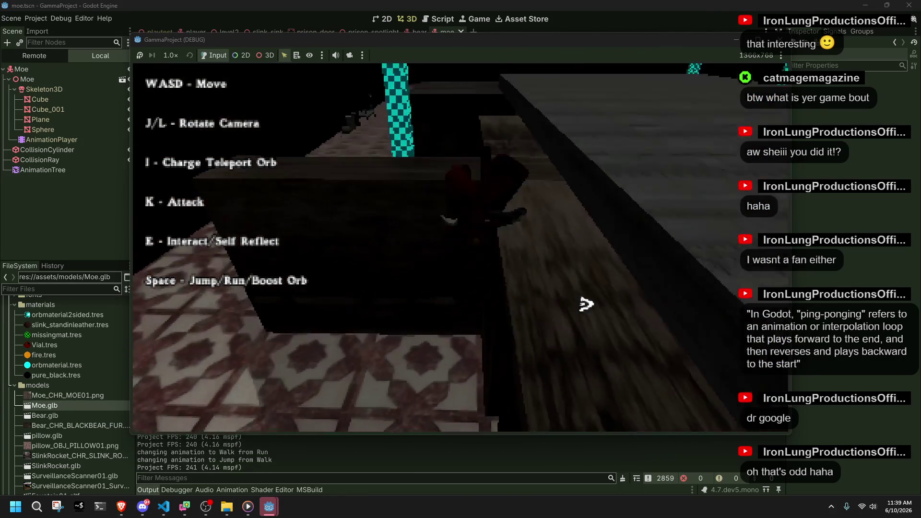
key(l)
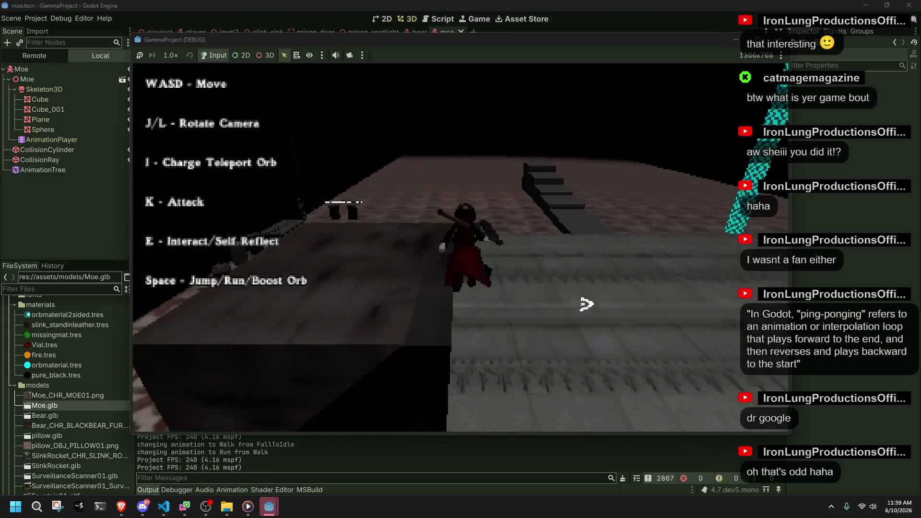
key(s)
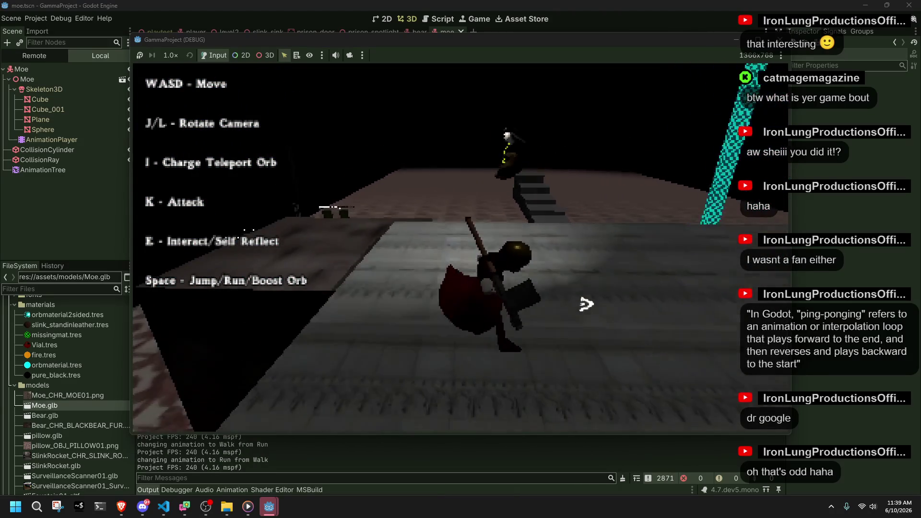
key(l)
key(w)
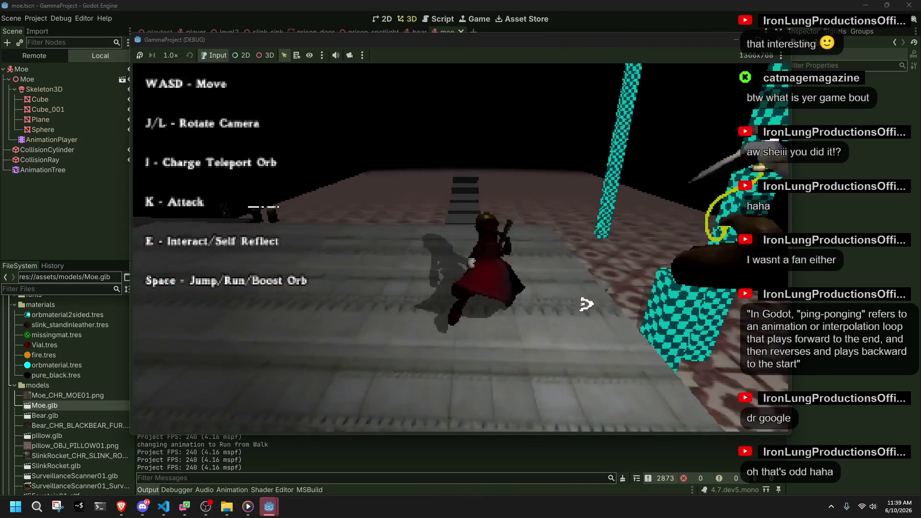
key(k)
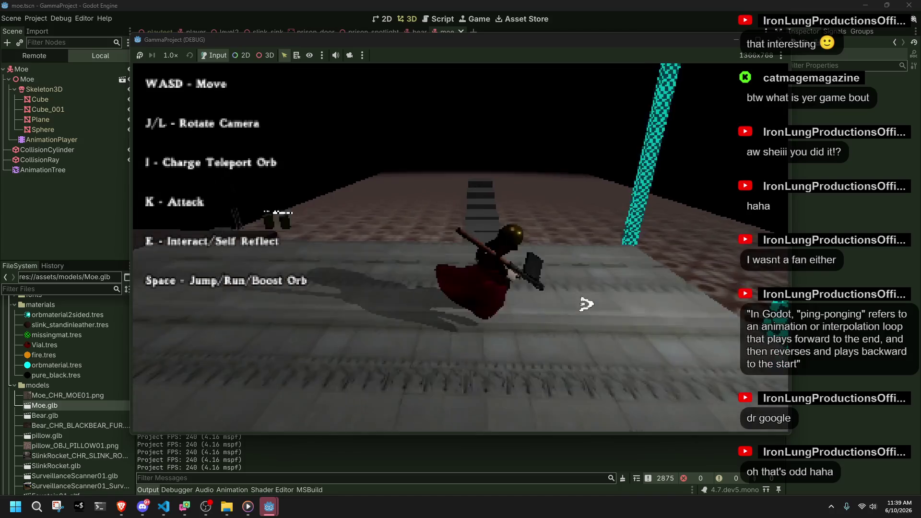
key(space)
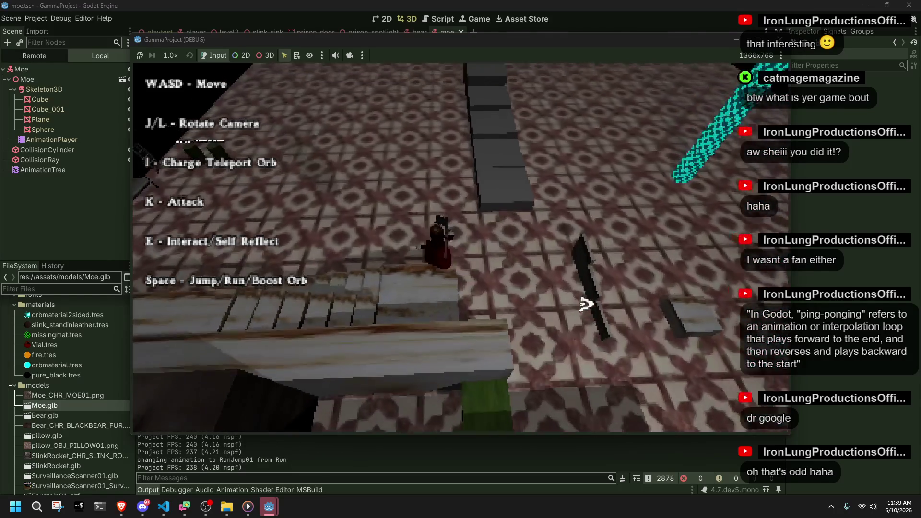
Walk toward the barrels and pot and blow out the oil candle with E
key(w)
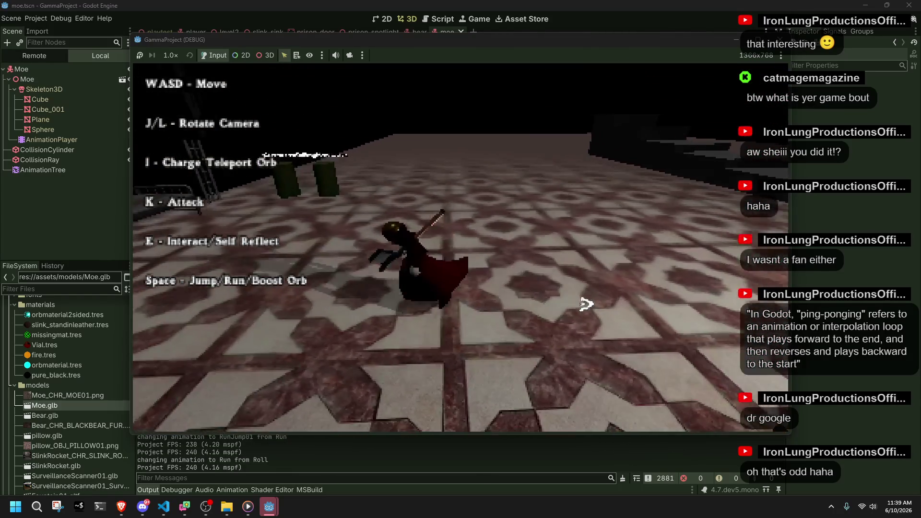
key(w)
key(e)
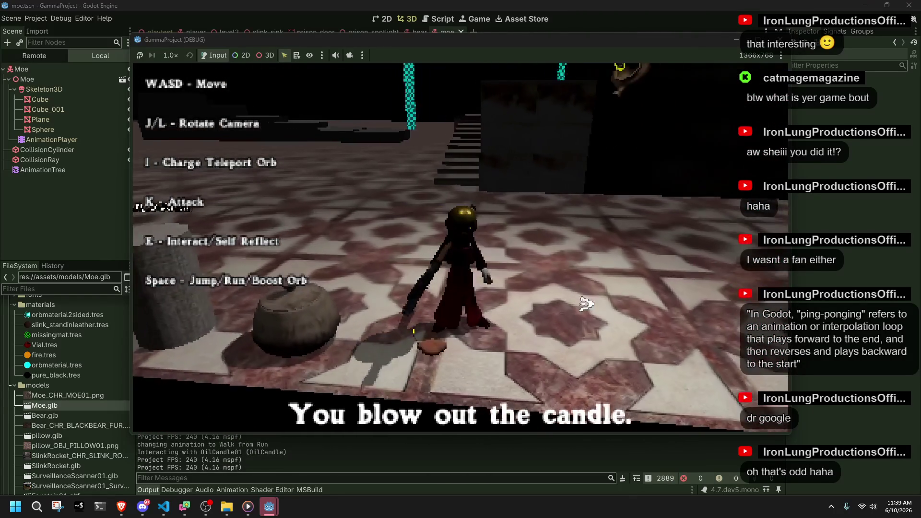
Rotate the camera toward the pillars, trigger the test dialogue, and return to the editor
key(l)
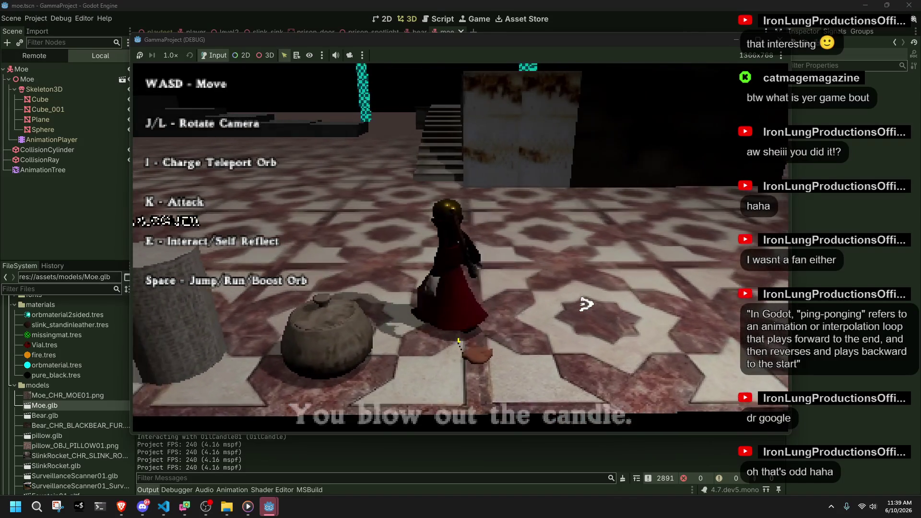
key(l)
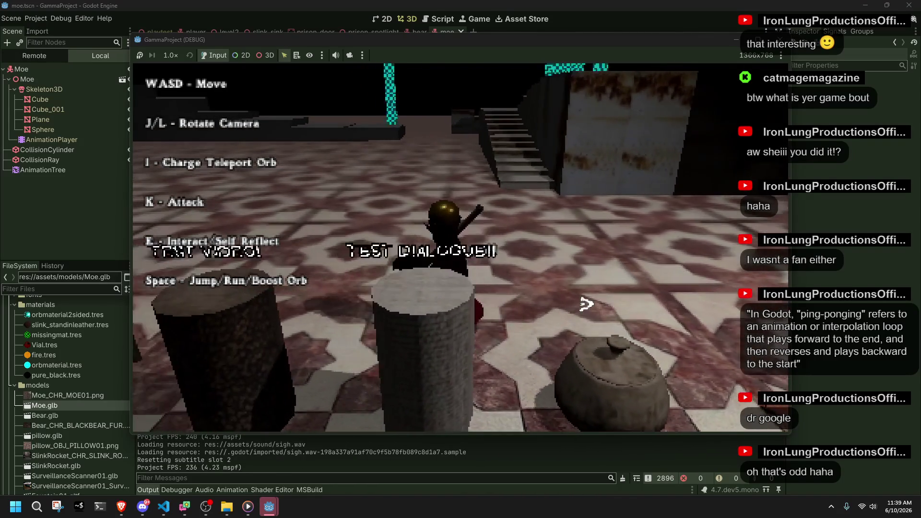
key(l)
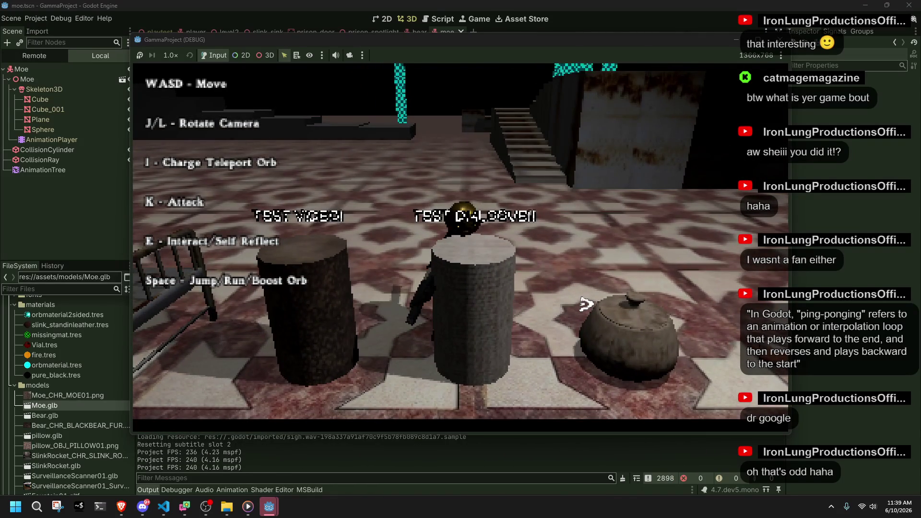
key(e)
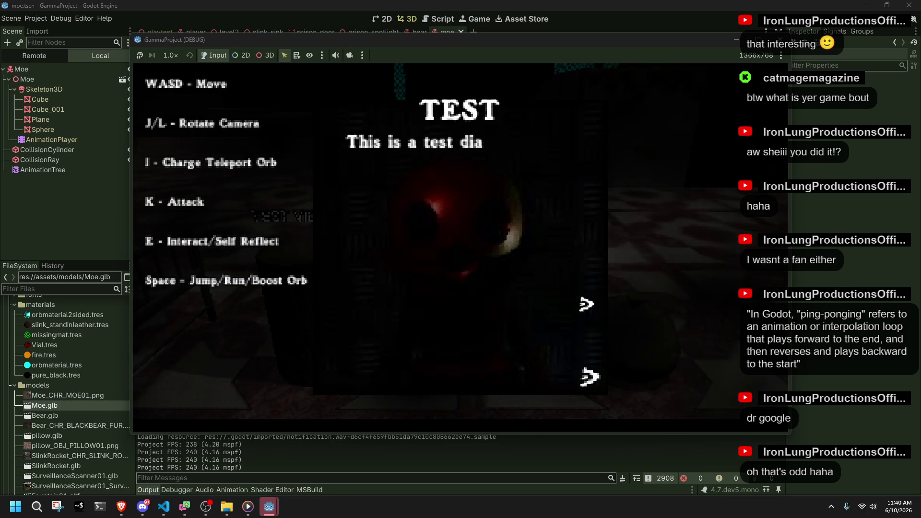
click(176, 490)
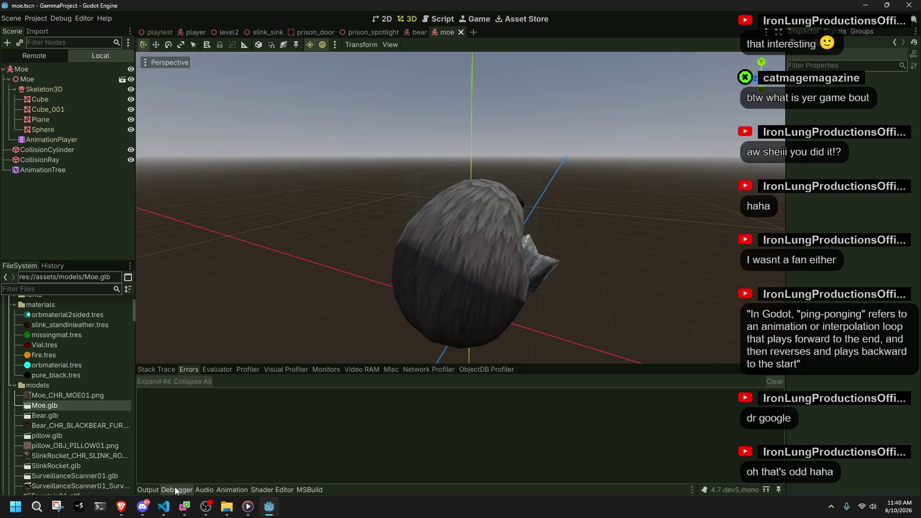
Show Video RAM usage (8.08 MiB) and locate FAB_LINENBEIGE, CHR_SLINK_ANIMATIONSHEET_01 and WOD_DRIFTWOOD.jpg
click(350, 372)
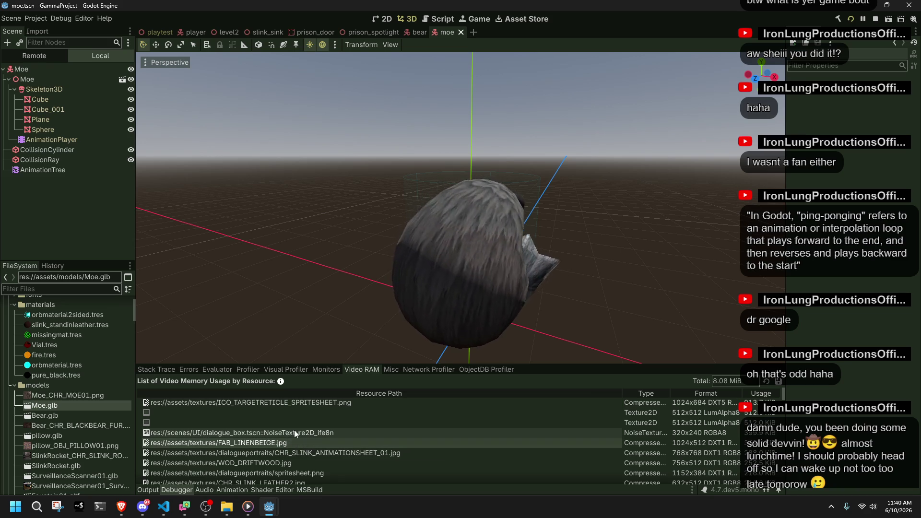
double_click(271, 443)
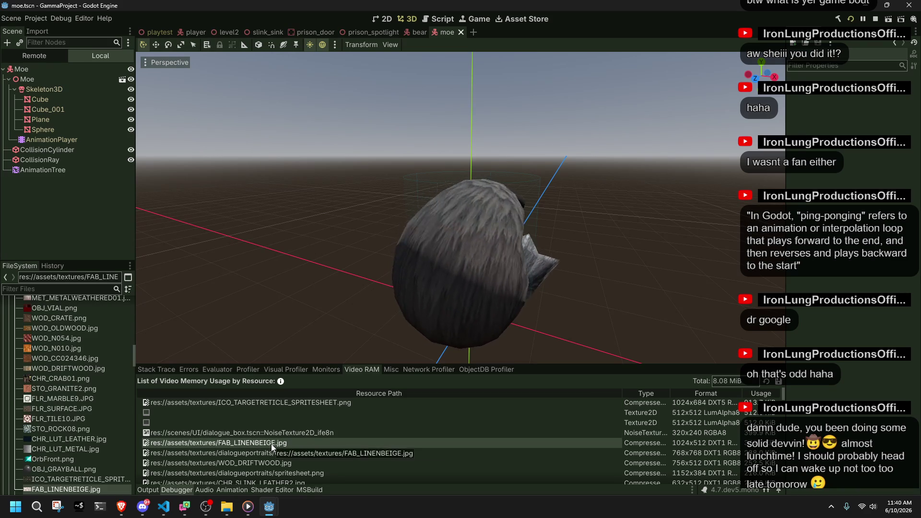
double_click(283, 455)
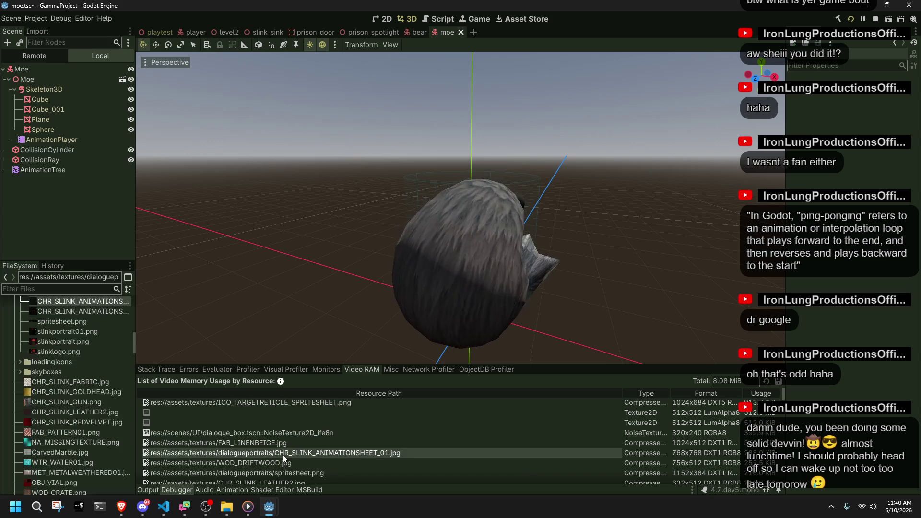
double_click(281, 462)
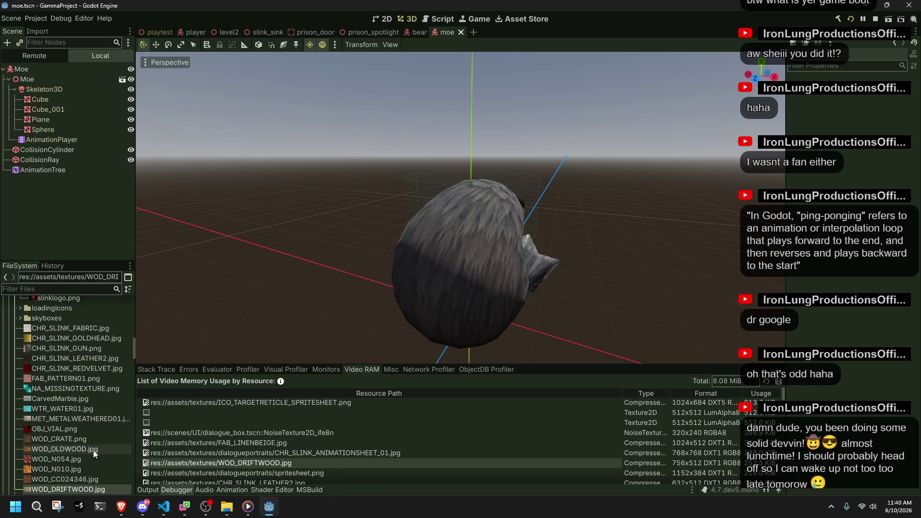
scroll(108, 450, down, 1)
click(88, 465)
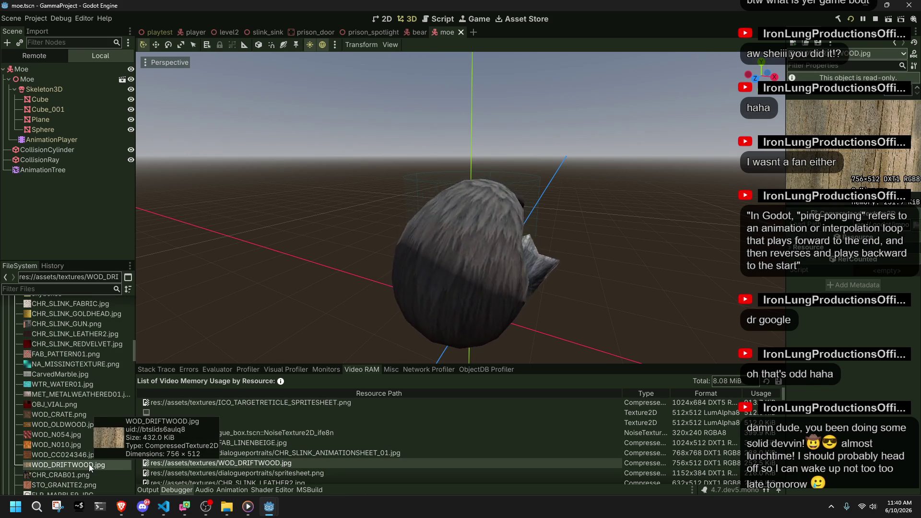
Review WOD_DRIFTWOOD.jpg's Import settings down to the Process options, then select the CHR_SLINK_ANIMATIONSHEET_01 entry
click(38, 31)
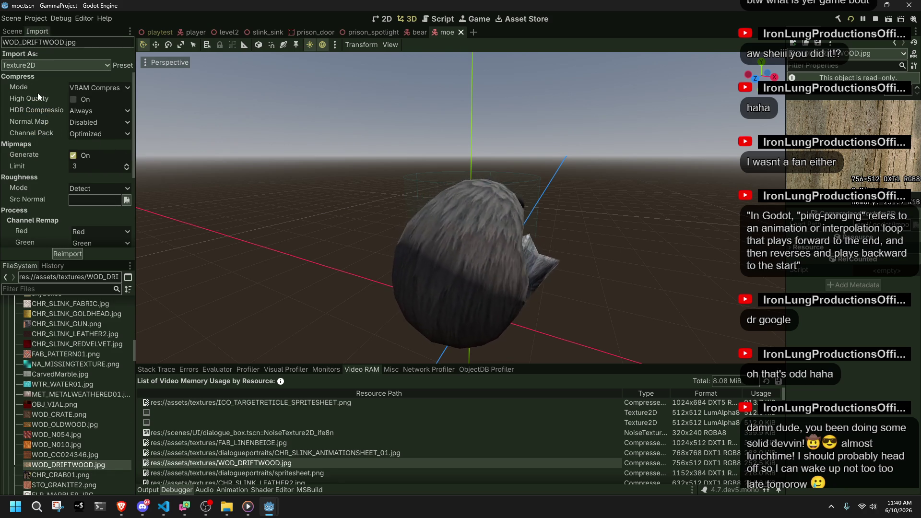
scroll(38, 93, down, 5)
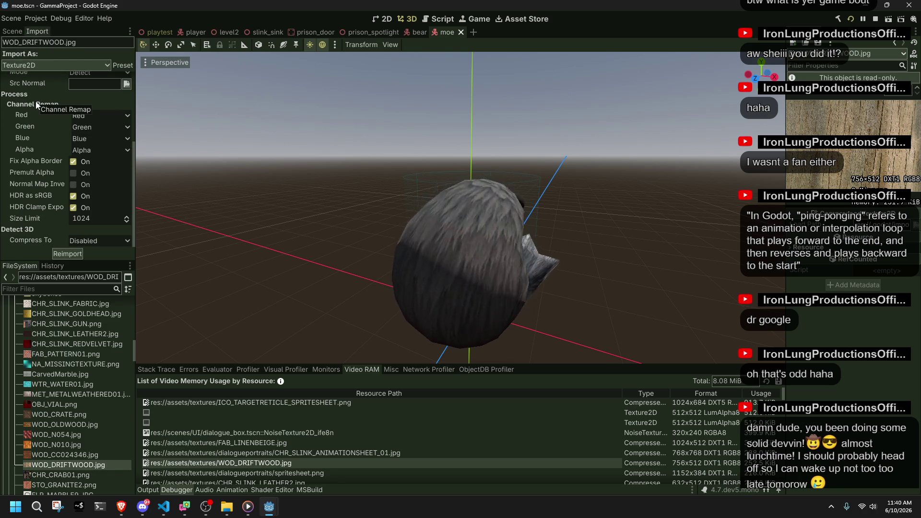
click(100, 453)
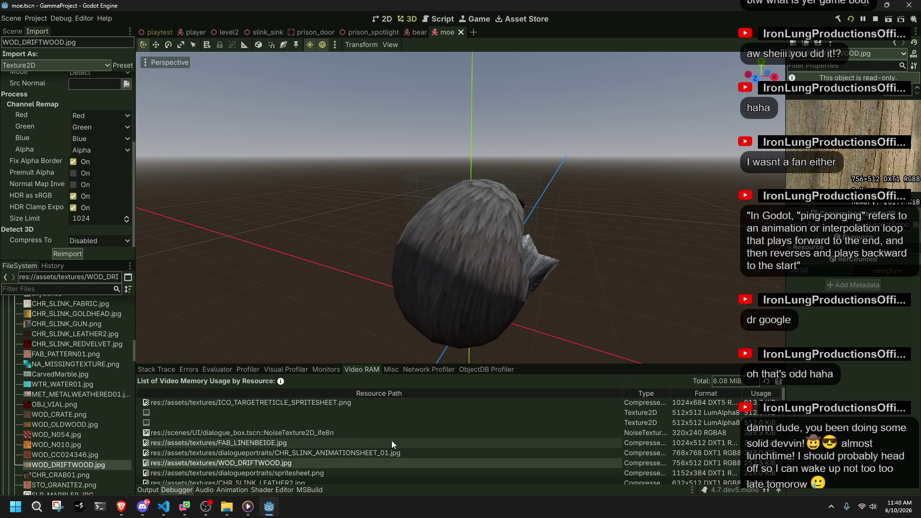
click(528, 451)
Open CHR_SLINK_ANIMATIONSHEET_01 and switch between the JPG and PNG sheets' Import settings
double_click(528, 451)
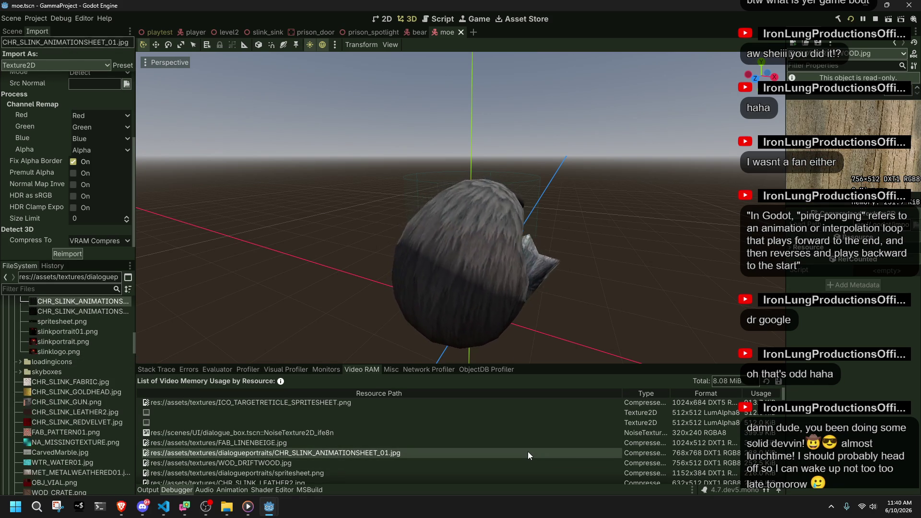
scroll(69, 329, up, 1)
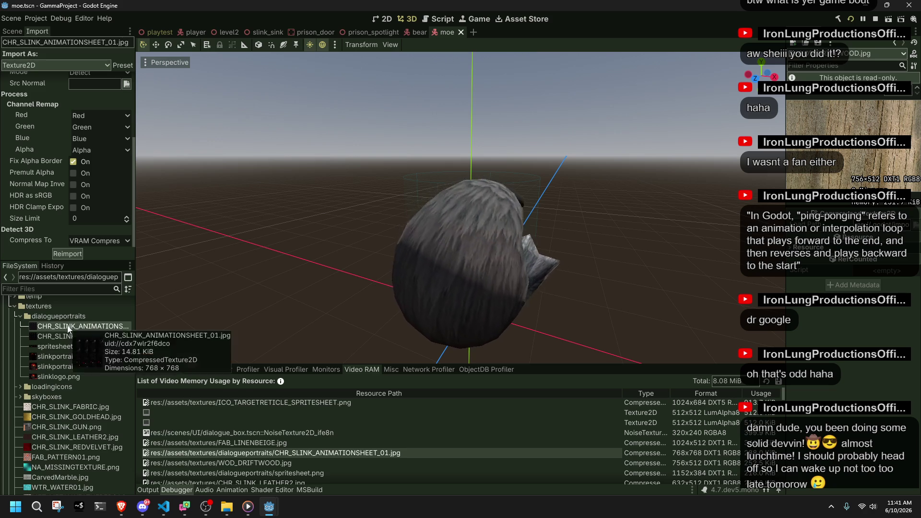
scroll(67, 218, up, 4)
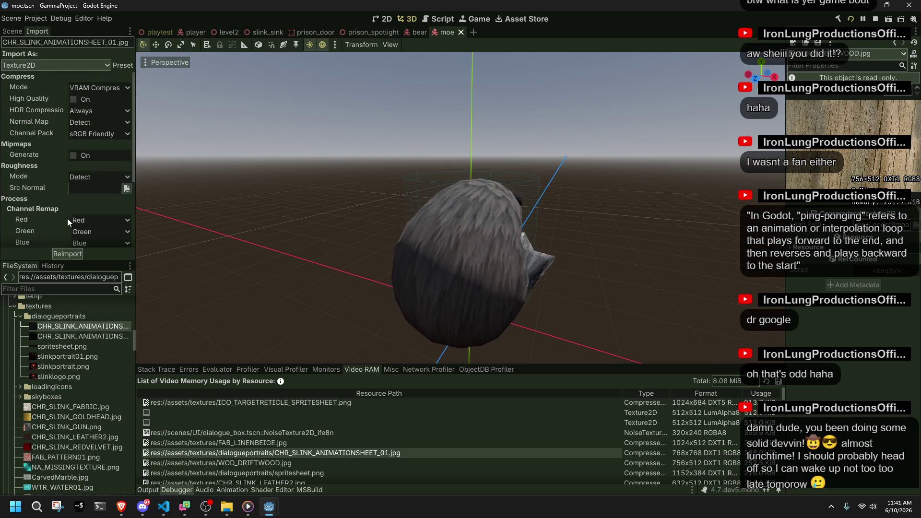
click(81, 336)
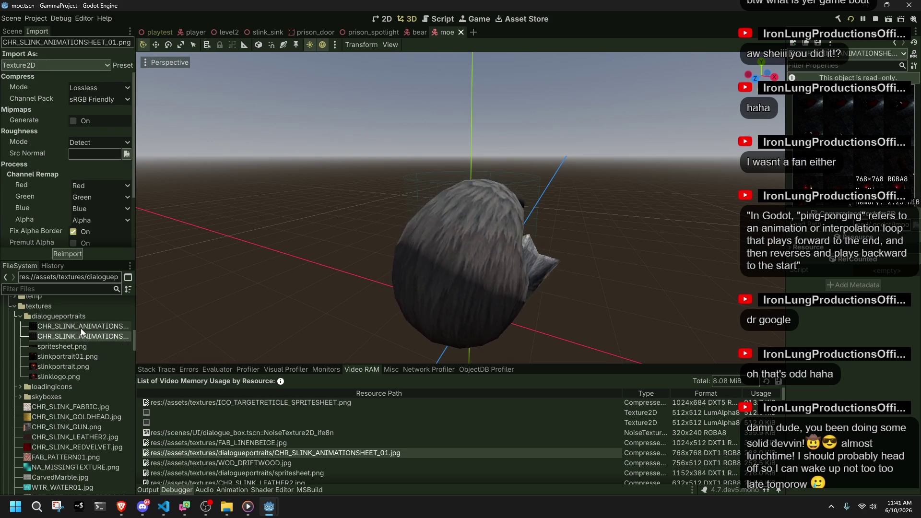
click(80, 328)
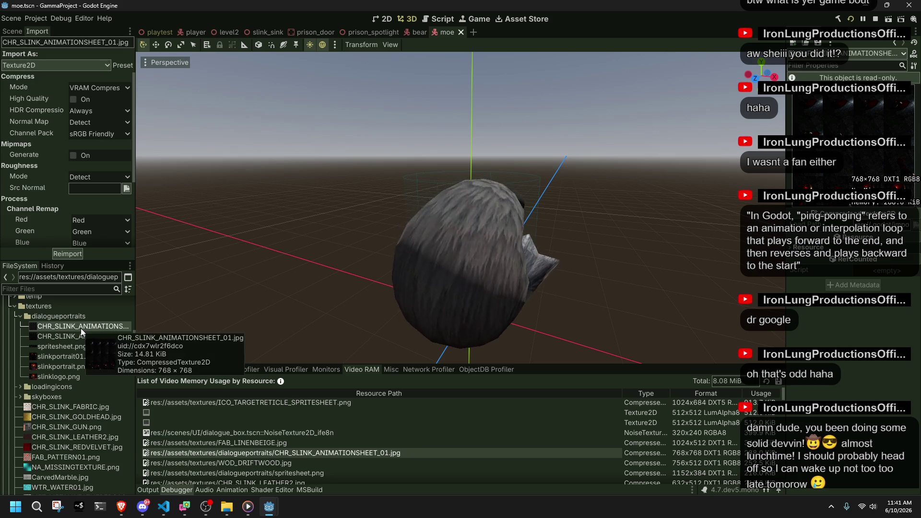
click(82, 338)
click(79, 328)
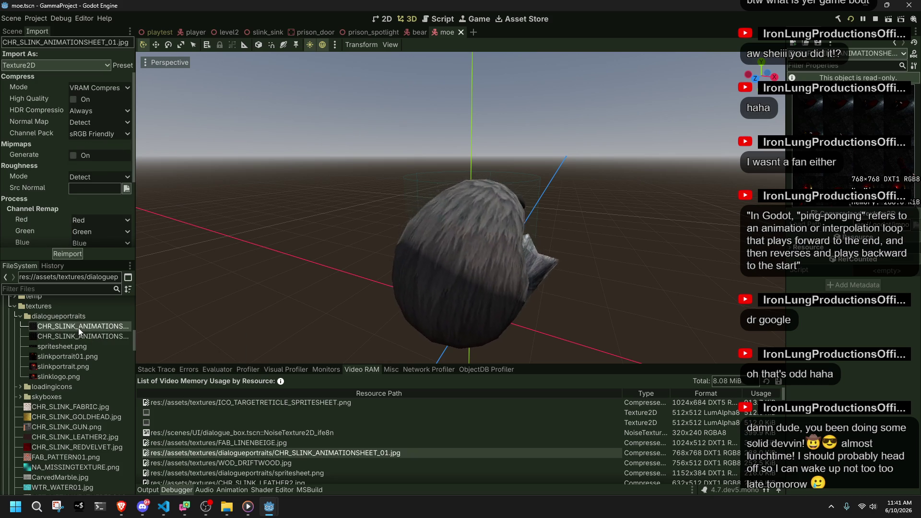
Check spritesheet.png, then CHR_SLINK_ANIMATIONSHEET_01.png (768×768, Lossless, 2.25 MiB)
mouse_move(87, 337)
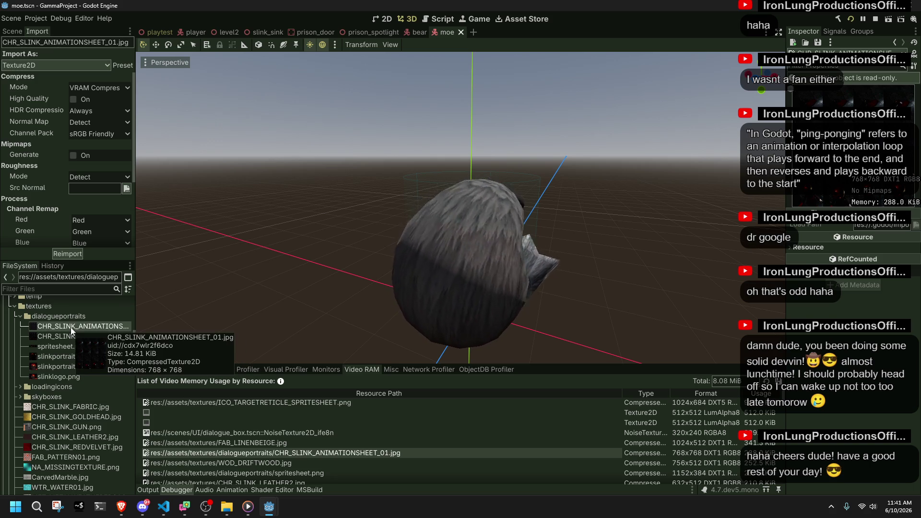
mouse_move(53, 360)
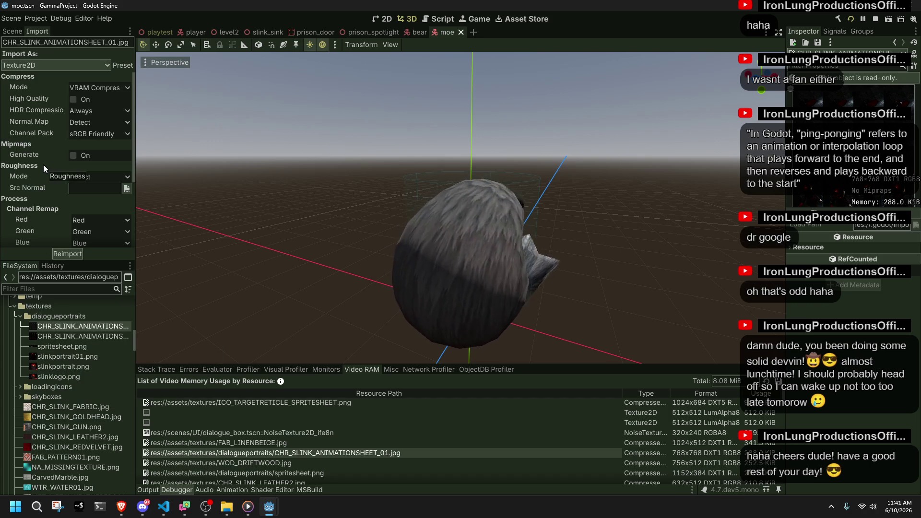
scroll(43, 164, down, 5)
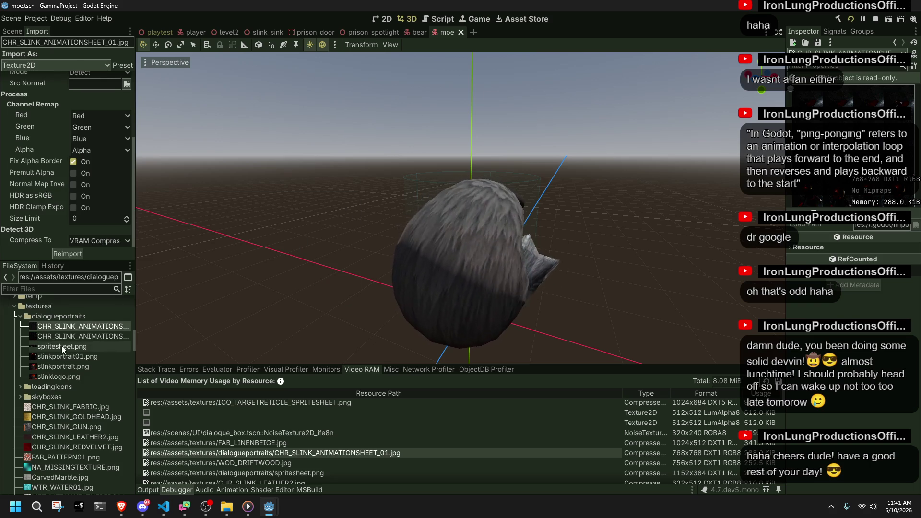
scroll(31, 230, up, 5)
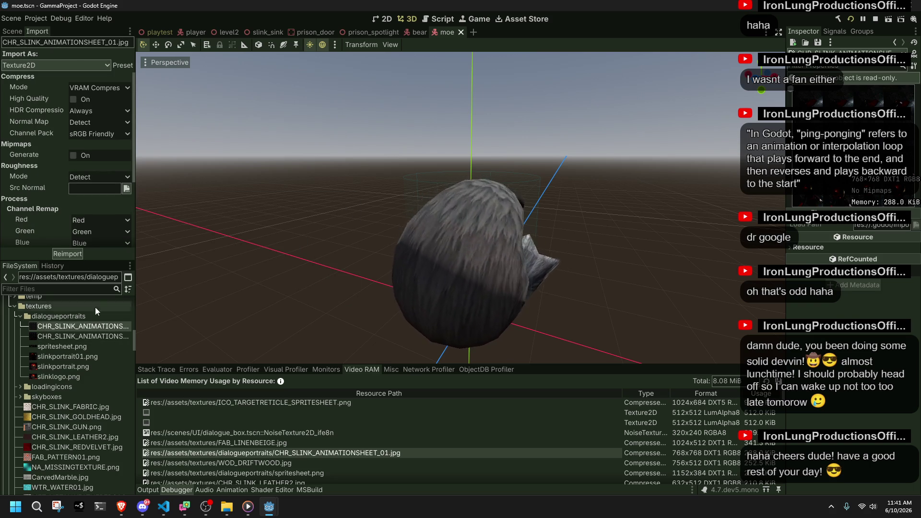
click(84, 350)
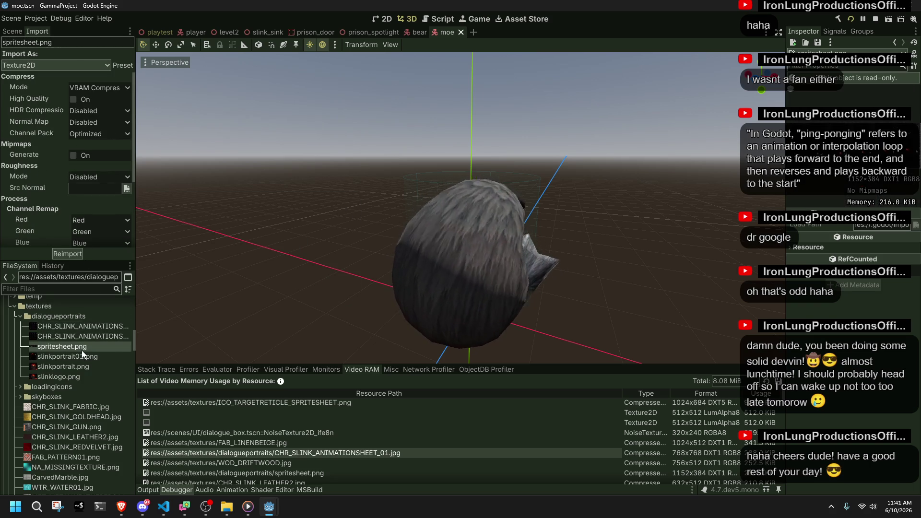
click(88, 336)
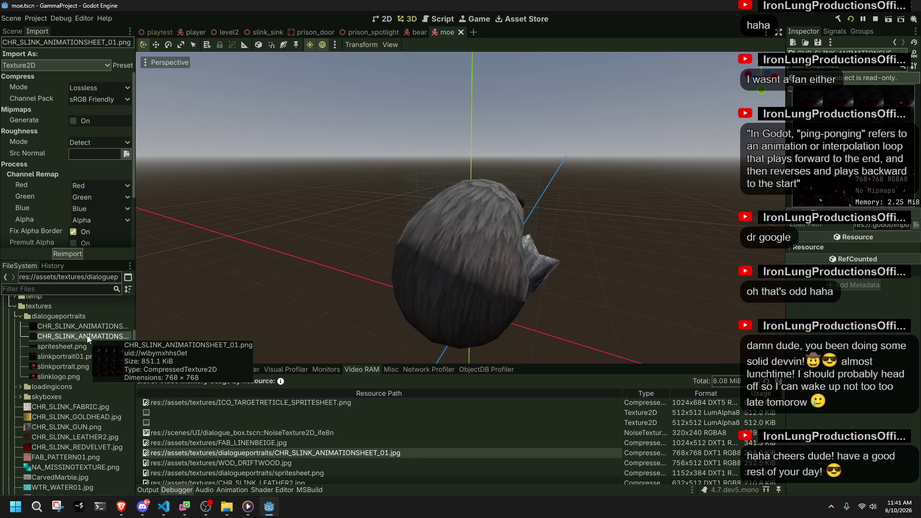
Remove CHR_SLINK_ANIMATIONSHEET_01.png from the project, review spritesheet.png and slinkportrait01.png, and save the moe scene
key(Delete)
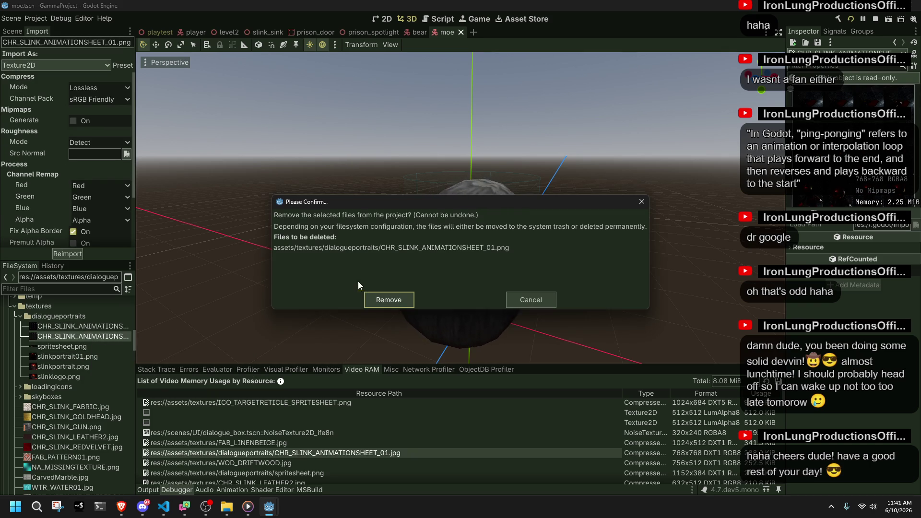
click(388, 300)
click(94, 338)
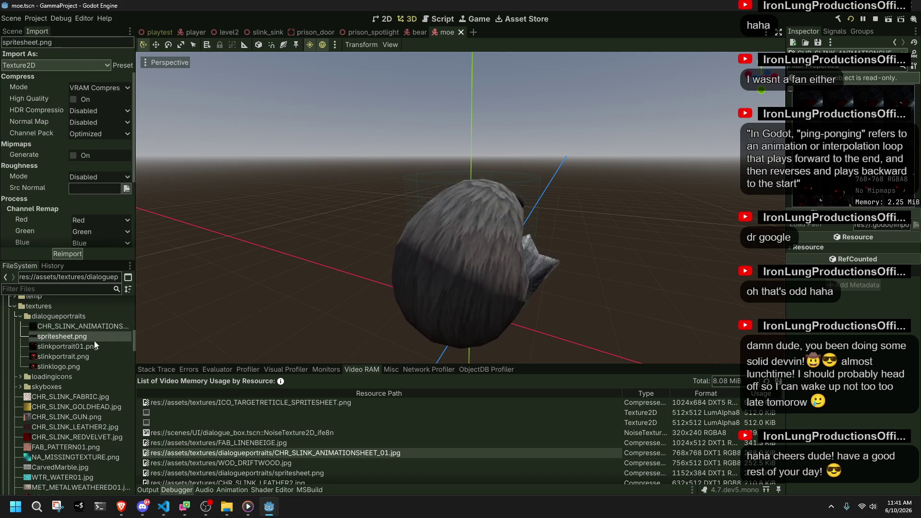
click(95, 347)
mouse_move(95, 346)
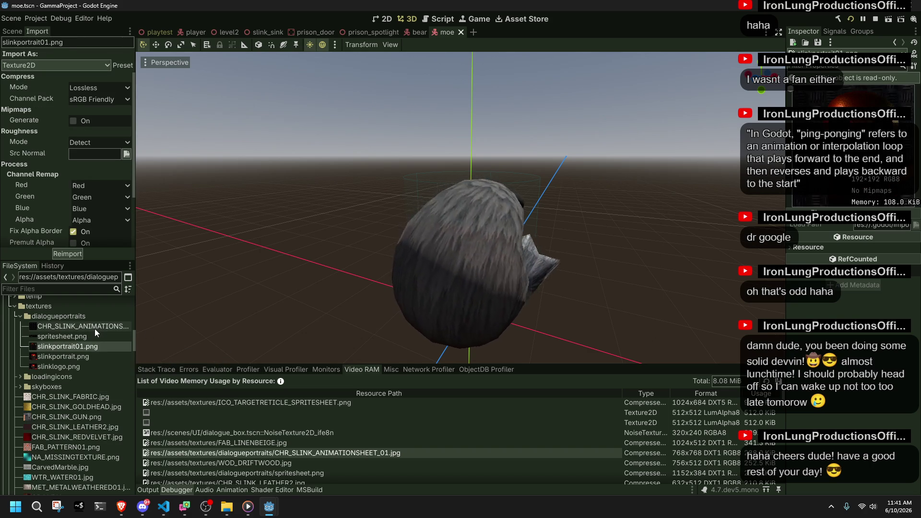
mouse_move(94, 330)
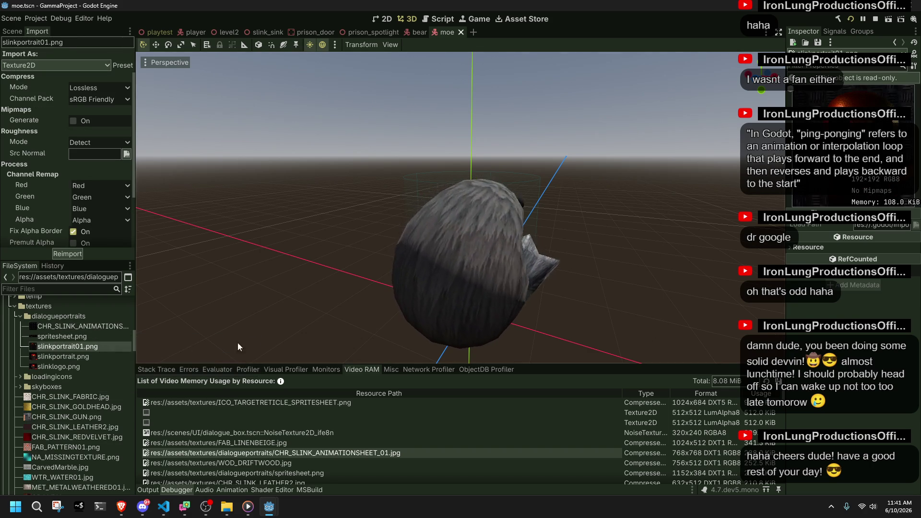
click(84, 337)
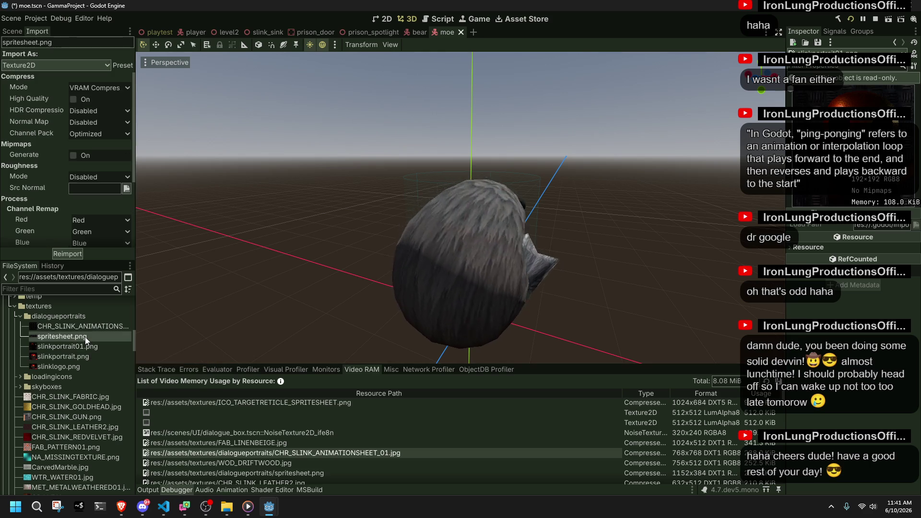
key(ctrl+s)
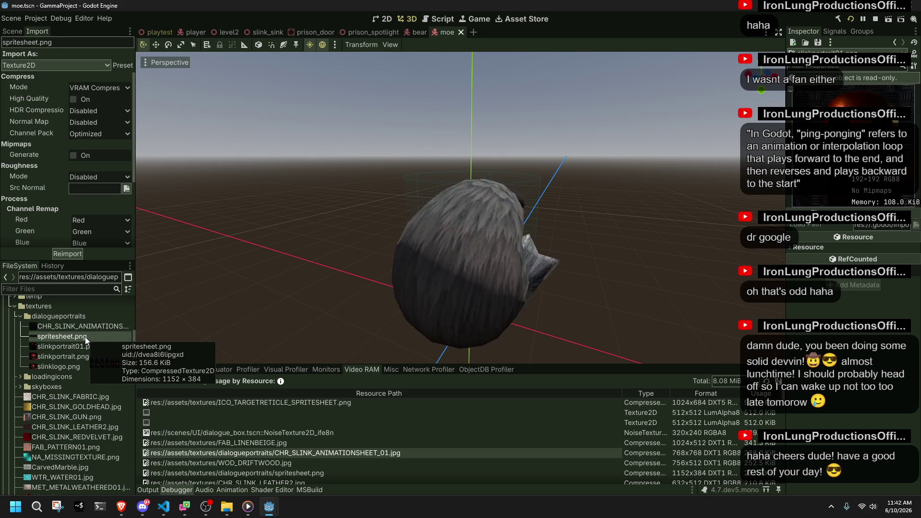
Compare slinklogo.png (VRAM Compressed DXT1, 23.54 KiB) and slinkportrait.png import settings
click(83, 355)
click(85, 366)
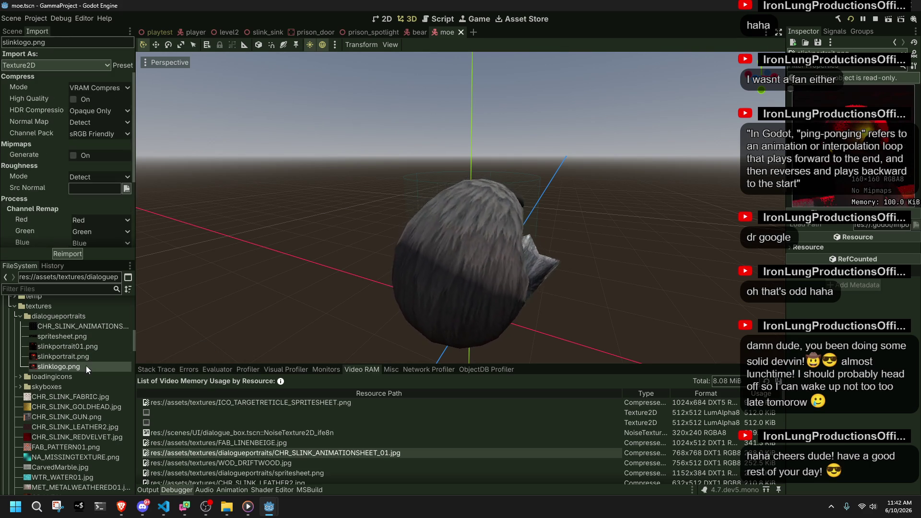
click(84, 359)
click(86, 366)
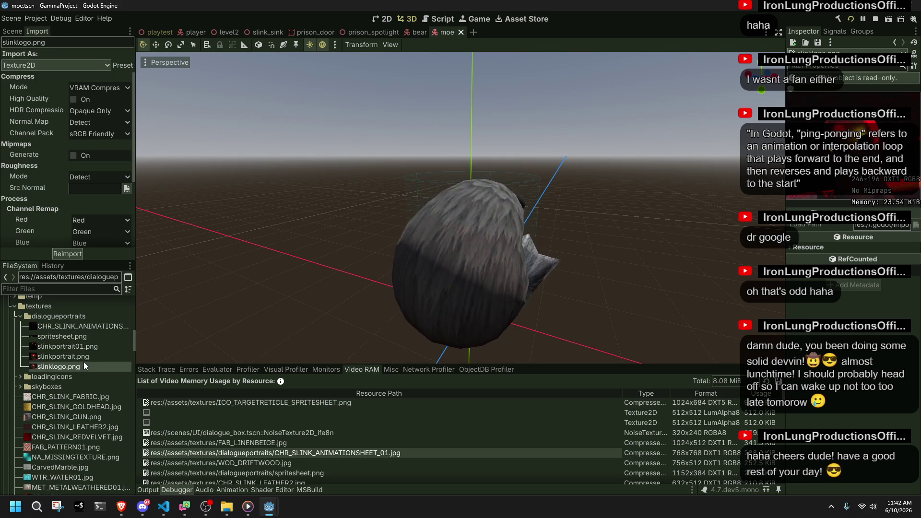
click(84, 361)
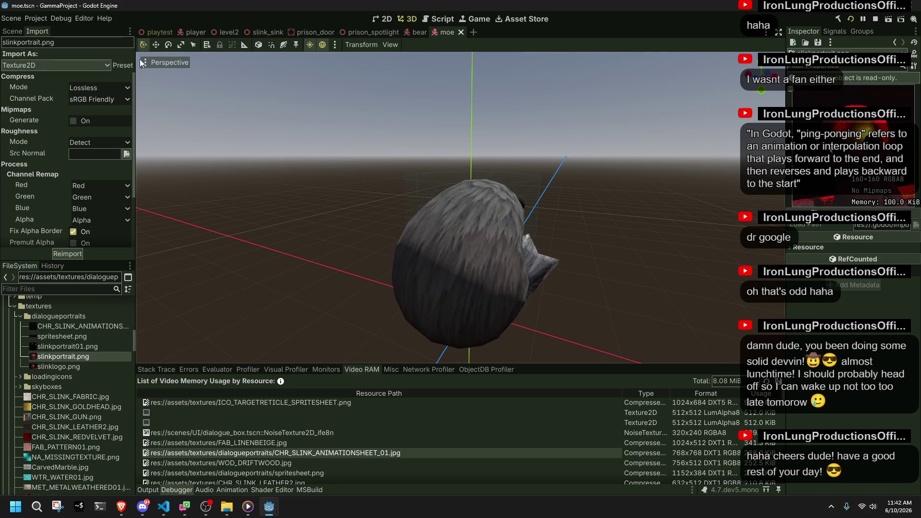
Load the Default preset for slinkportrait.png and reimport it, cutting memory from 100 KiB to 16.66 KiB
click(122, 65)
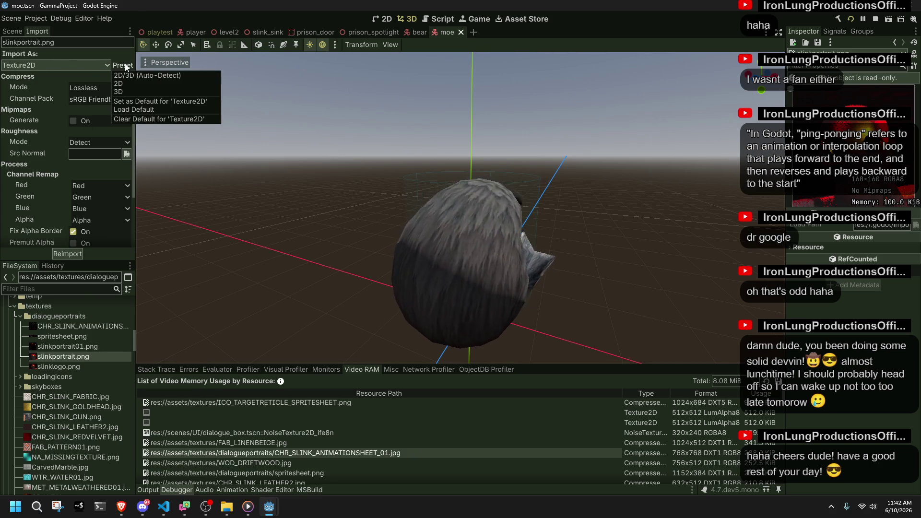
click(163, 110)
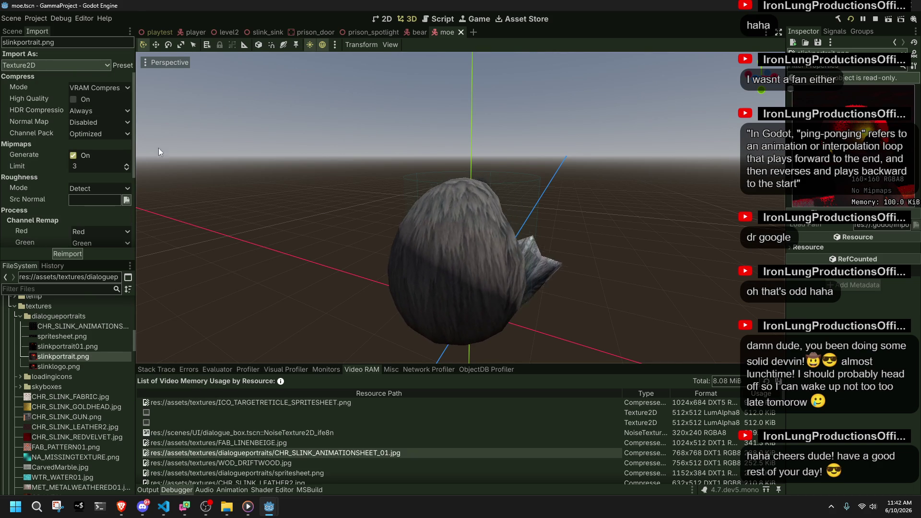
click(68, 254)
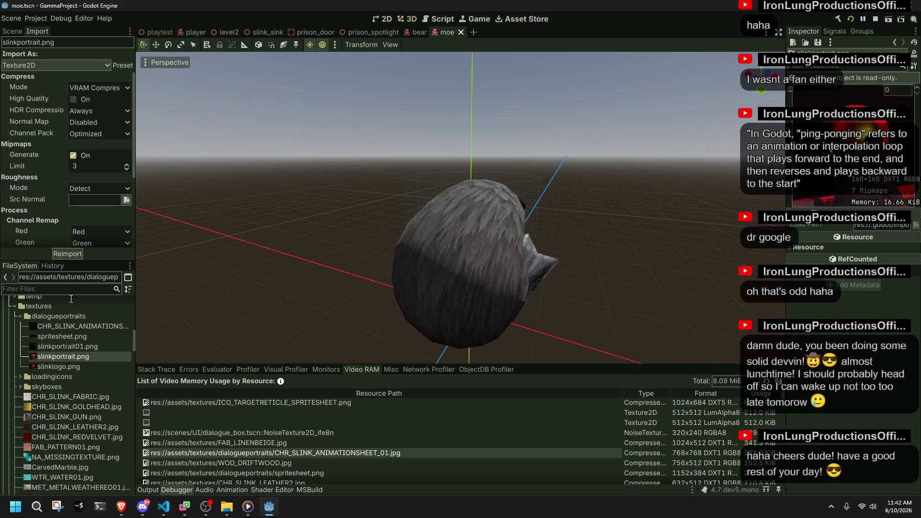
click(77, 364)
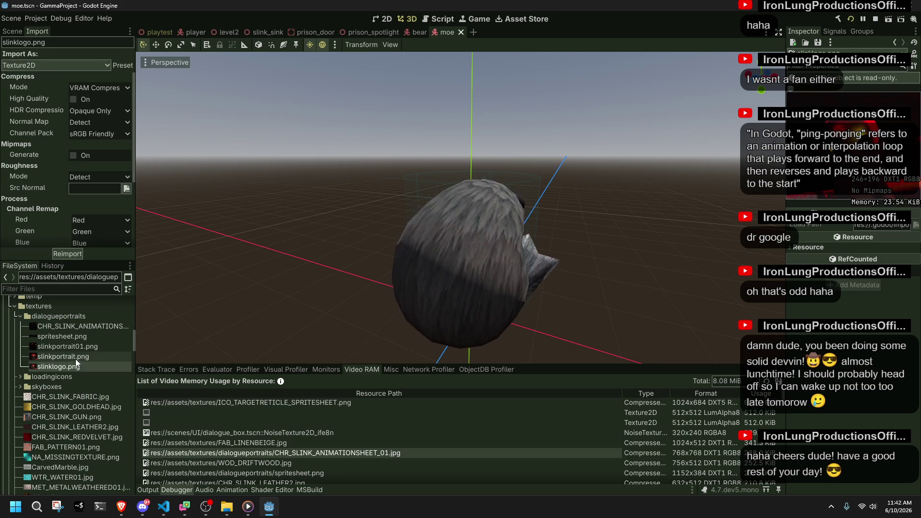
Reimport interstellar_bk.jpg with Mipmaps Generate off, shrinking it from 682.6 KiB to 512 KiB
click(20, 387)
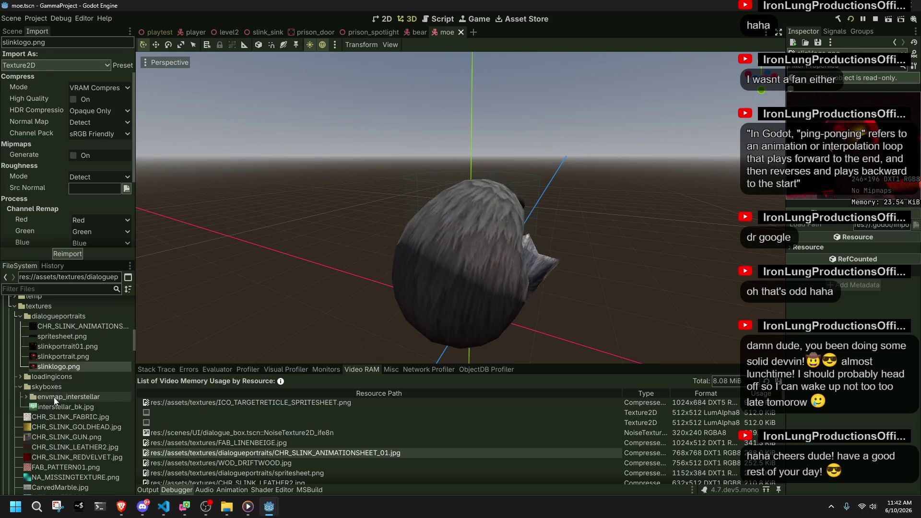
click(59, 406)
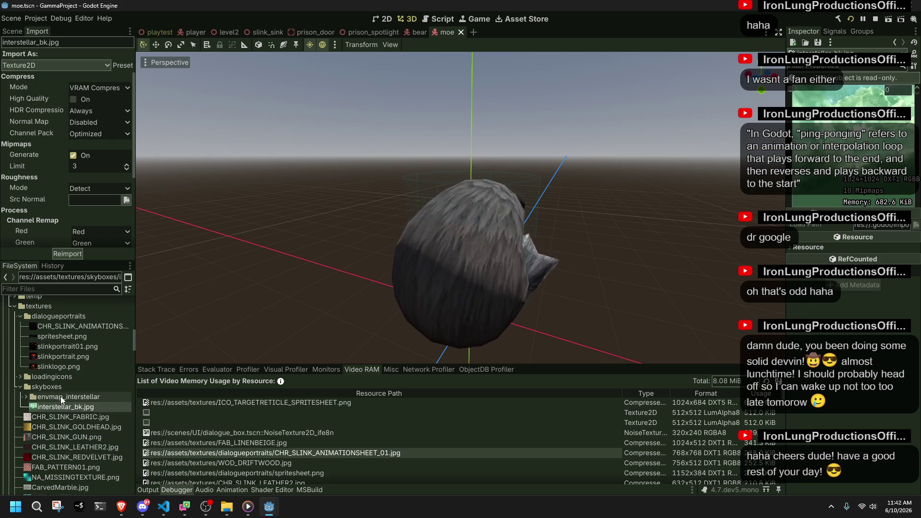
click(73, 156)
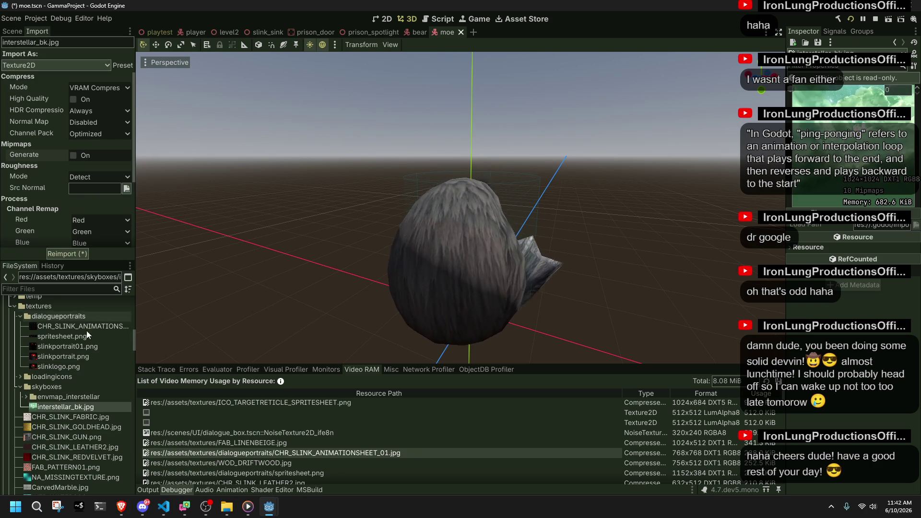
click(60, 254)
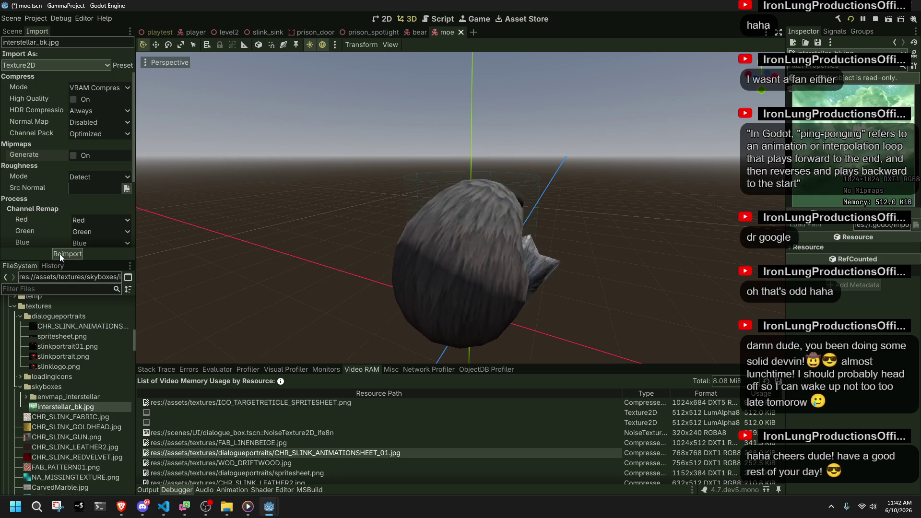
Delete the envmap_interstellar skybox folder from the project
click(26, 398)
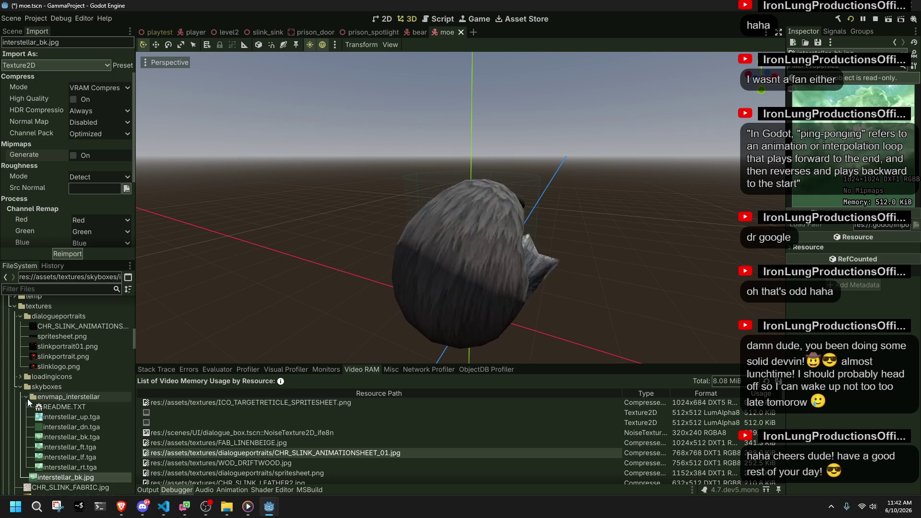
click(79, 400)
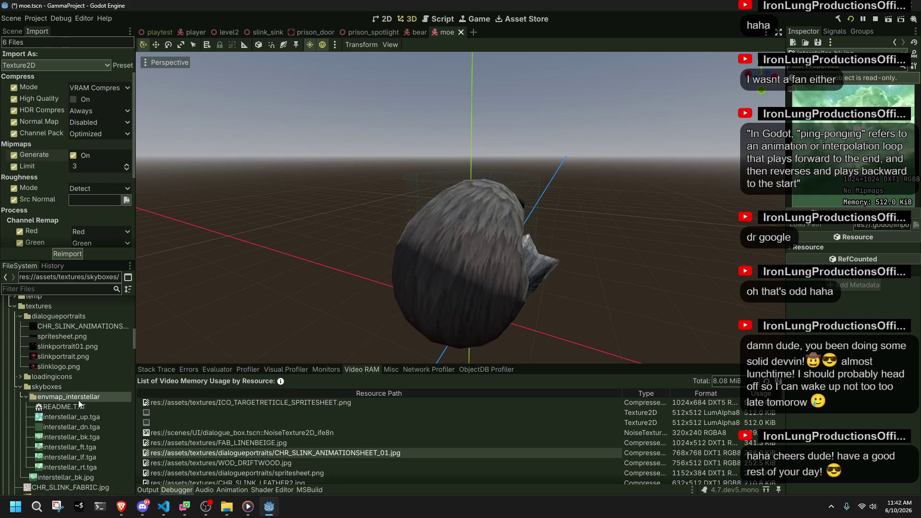
key(Delete)
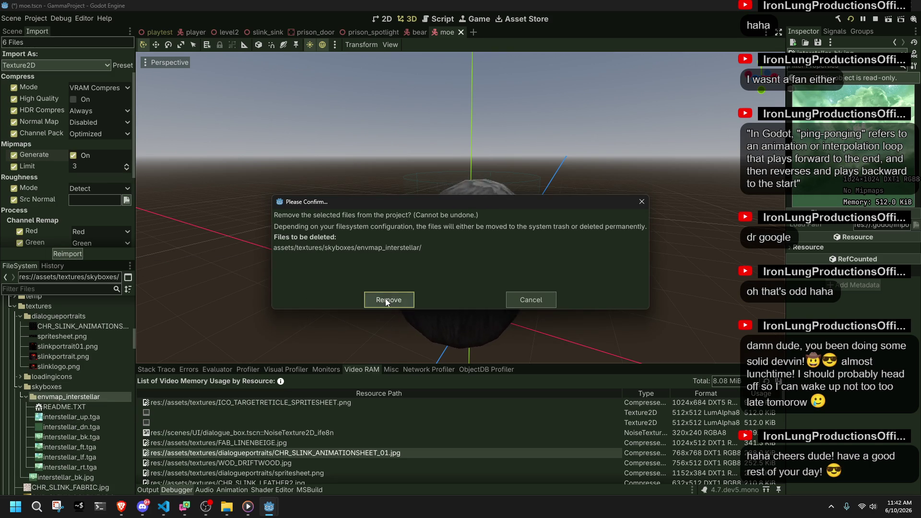
click(387, 300)
click(71, 406)
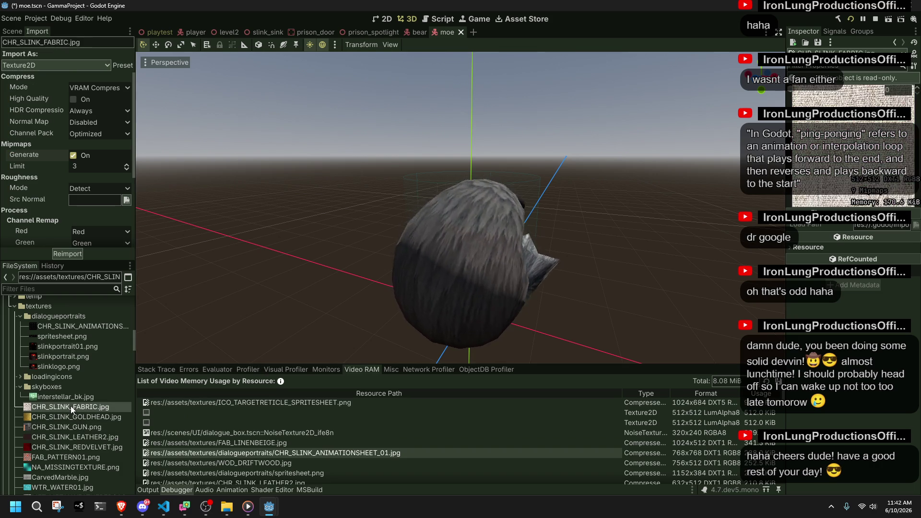
Select the res://assets/textures/ folder and dismiss its context menu without changes
mouse_move(71, 406)
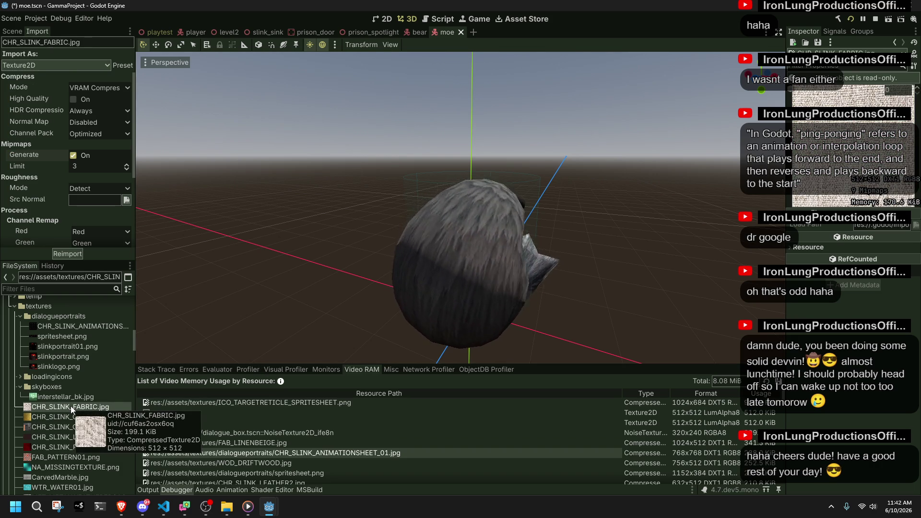
scroll(76, 389, down, 2)
scroll(77, 387, up, 2)
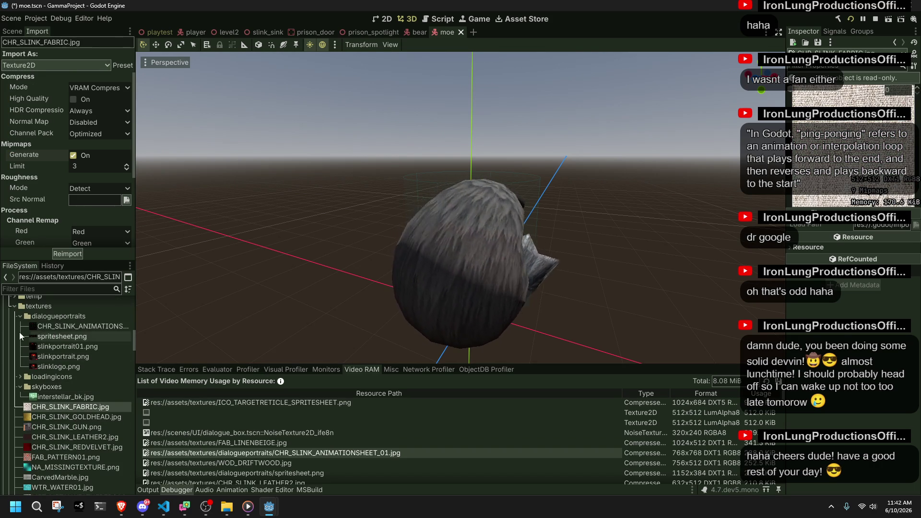
click(44, 307)
right_click(45, 310)
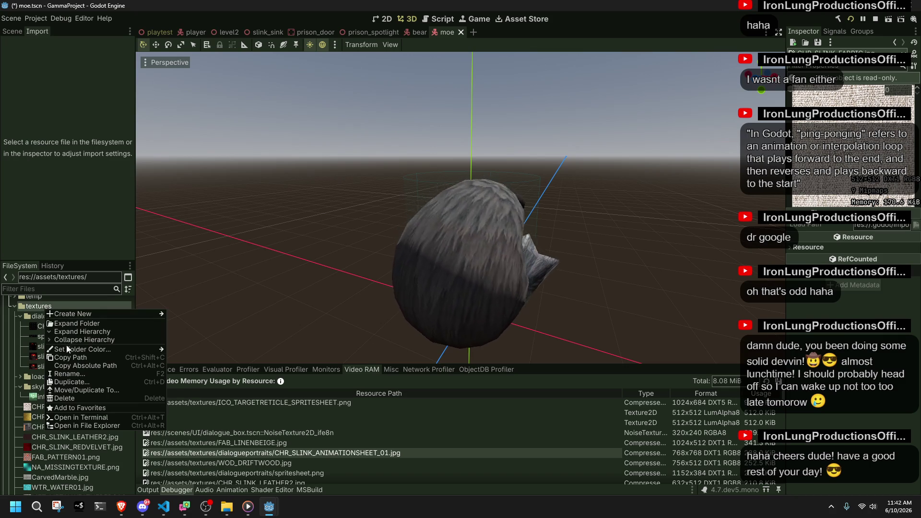
mouse_move(66, 353)
click(16, 361)
Scroll through the textures folder, confirming skyboxes now holds only interstellar_bk.jpg
scroll(16, 361, up, 3)
scroll(124, 421, down, 6)
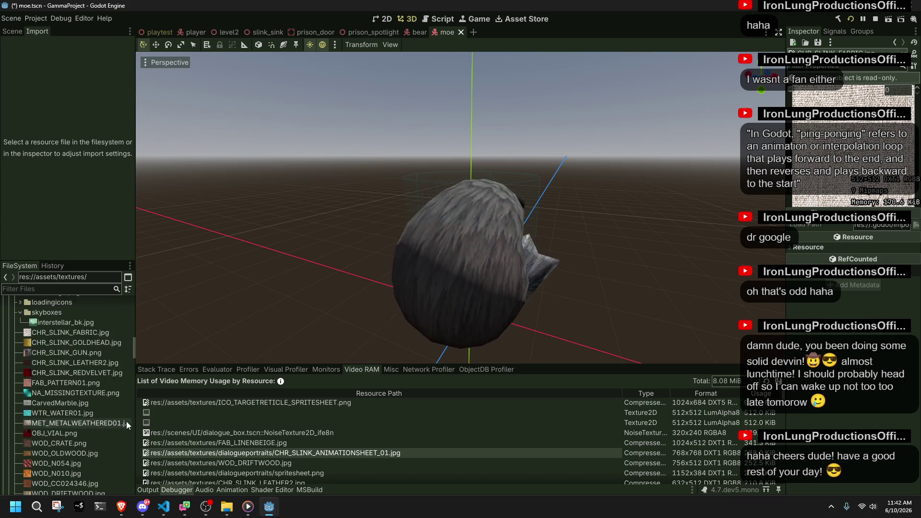
mouse_move(89, 414)
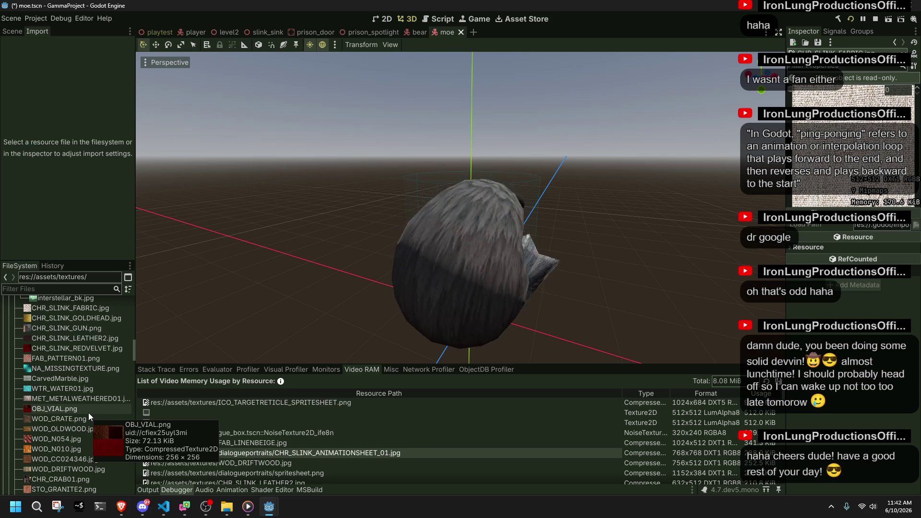
scroll(88, 412, down, 4)
scroll(79, 443, down, 5)
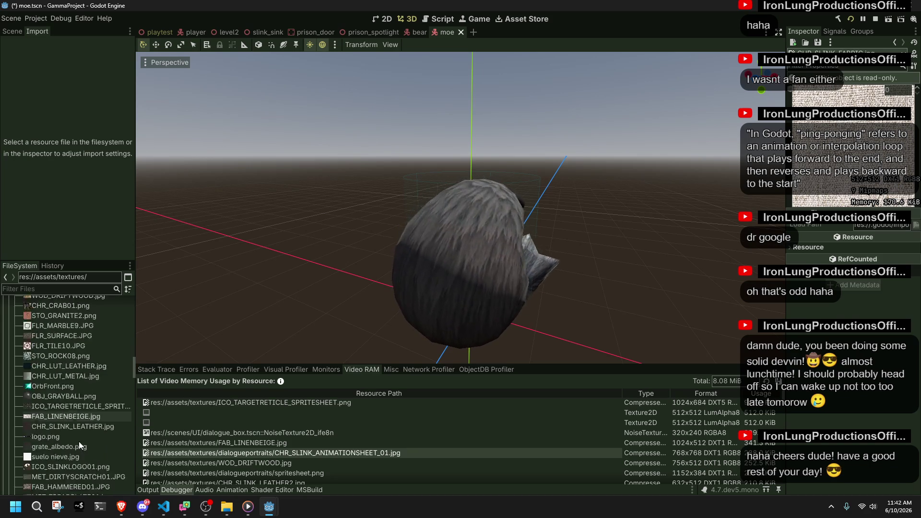
mouse_move(71, 435)
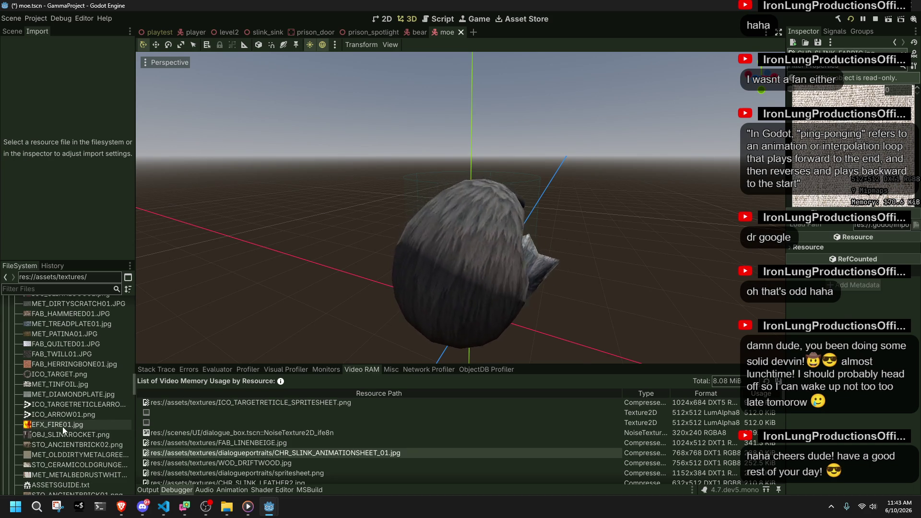
scroll(64, 437, down, 1)
scroll(54, 405, down, 7)
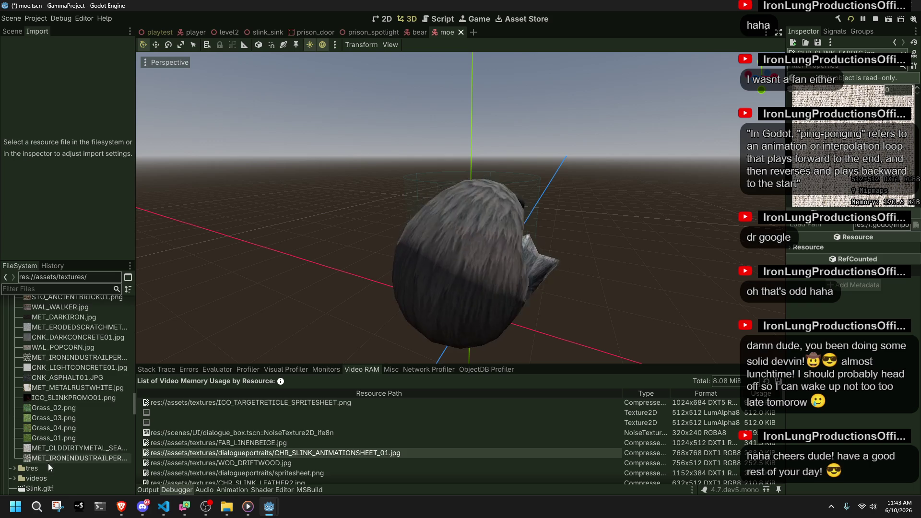
scroll(48, 463, down, 2)
Select the 1024×1024 perforated gate texture and reimport it with a 512 size limit
click(49, 408)
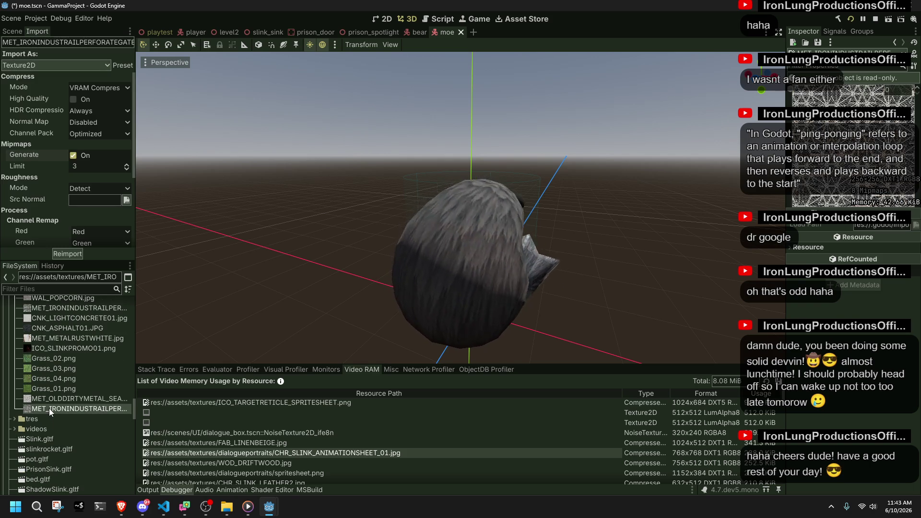
mouse_move(49, 408)
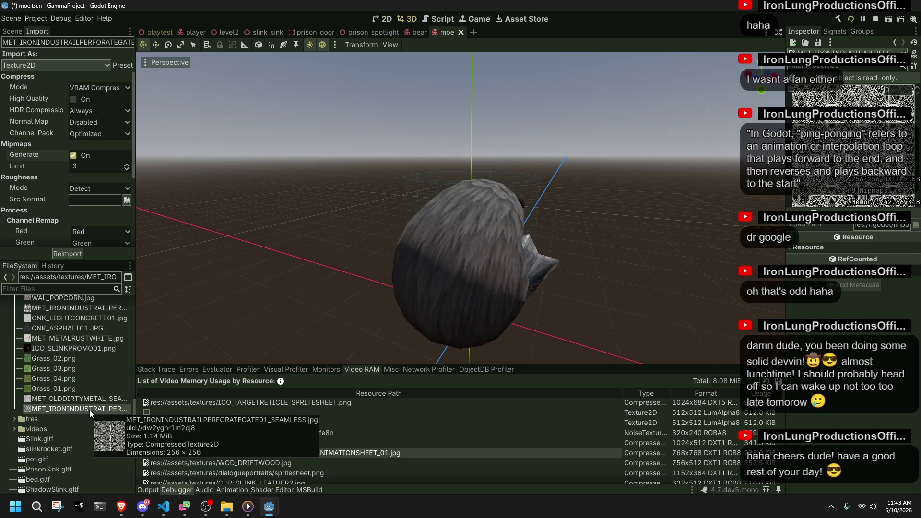
click(71, 306)
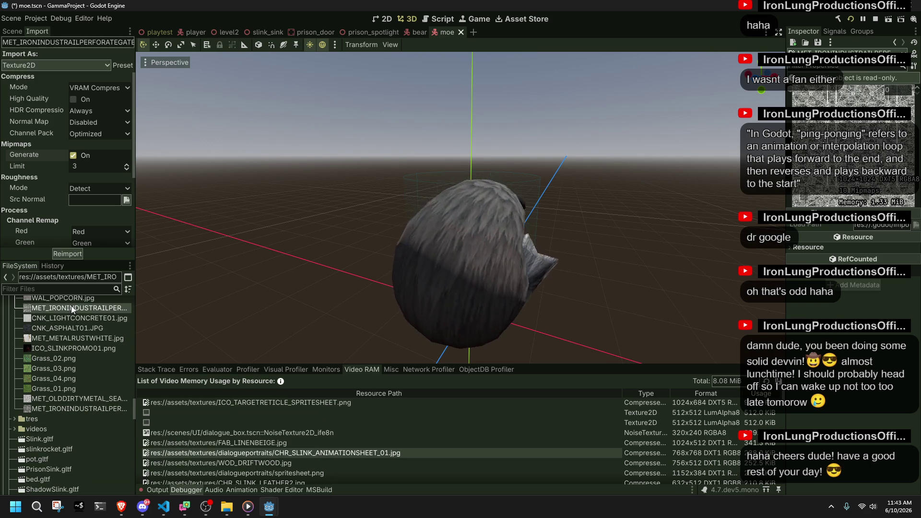
mouse_move(71, 306)
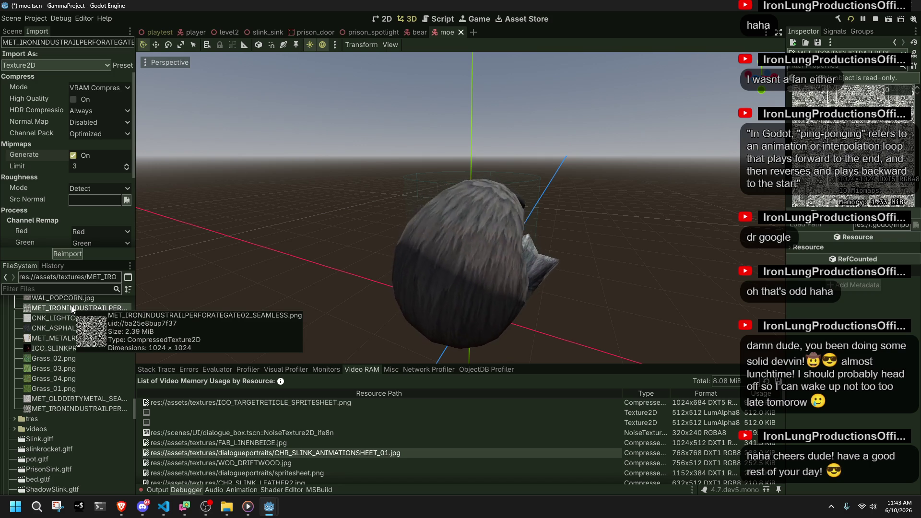
scroll(90, 232, down, 5)
click(94, 220)
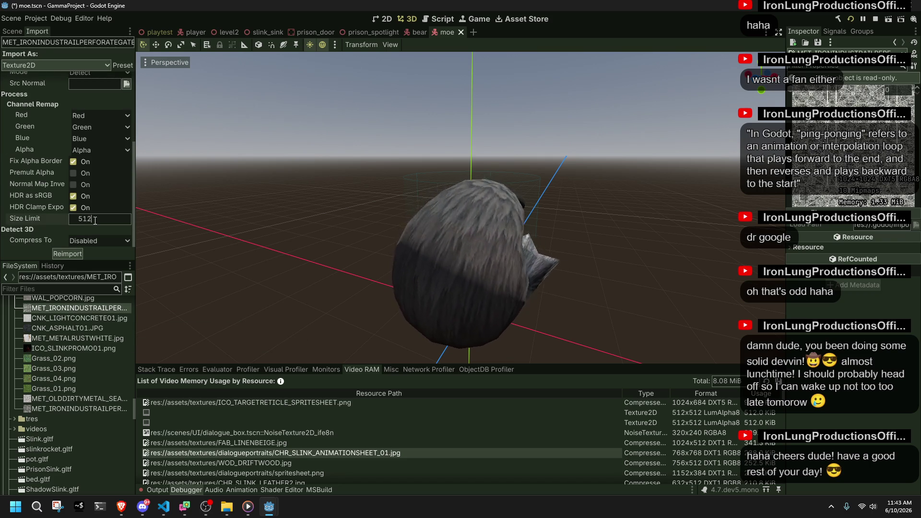
text(512)
click(73, 258)
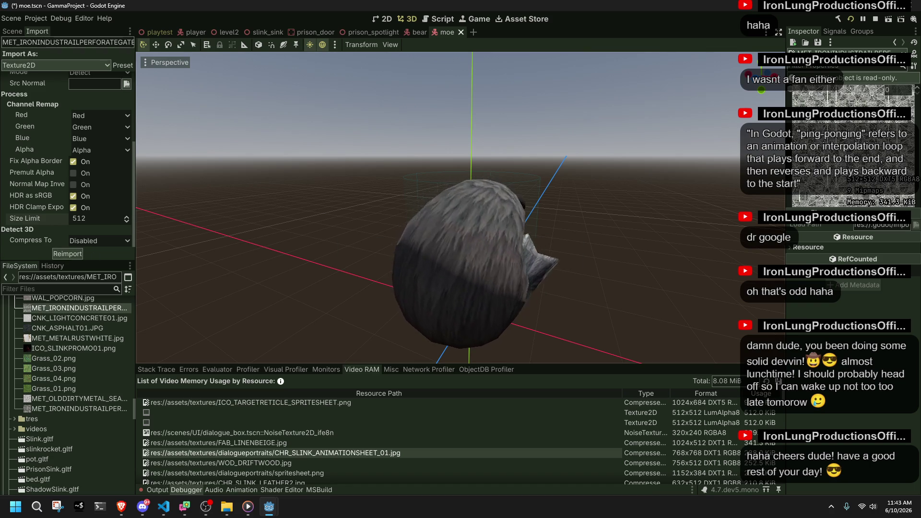
Widen the inspector to check the texture preview's single colour channel, then restore the viewport width
mouse_move(785, 226)
mouse_down()
mouse_move(442, 226)
mouse_move(681, 226)
mouse_up()
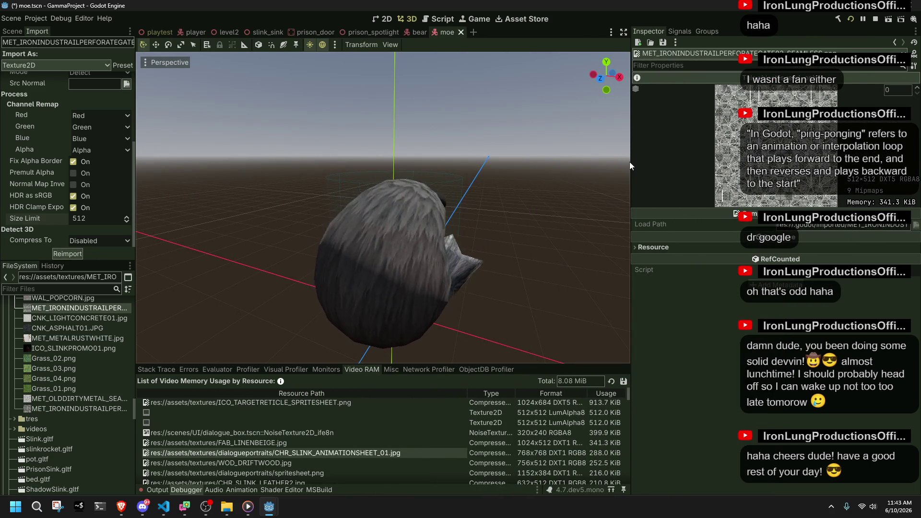
click(636, 90)
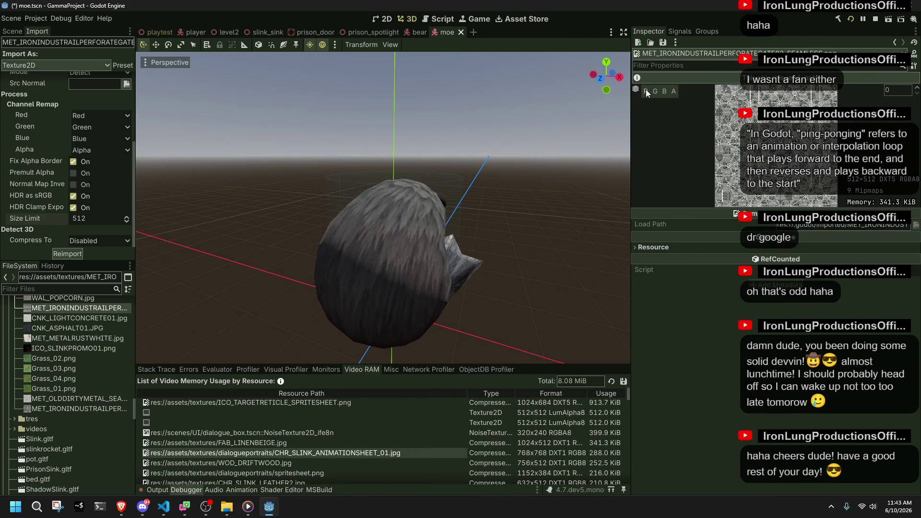
click(673, 91)
click(674, 90)
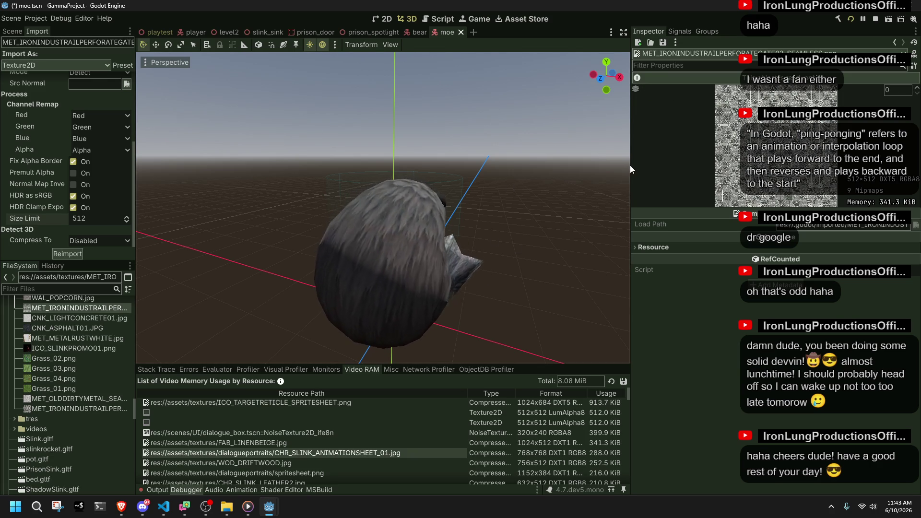
mouse_move(629, 165)
mouse_down()
mouse_move(760, 165)
mouse_move(767, 194)
mouse_up()
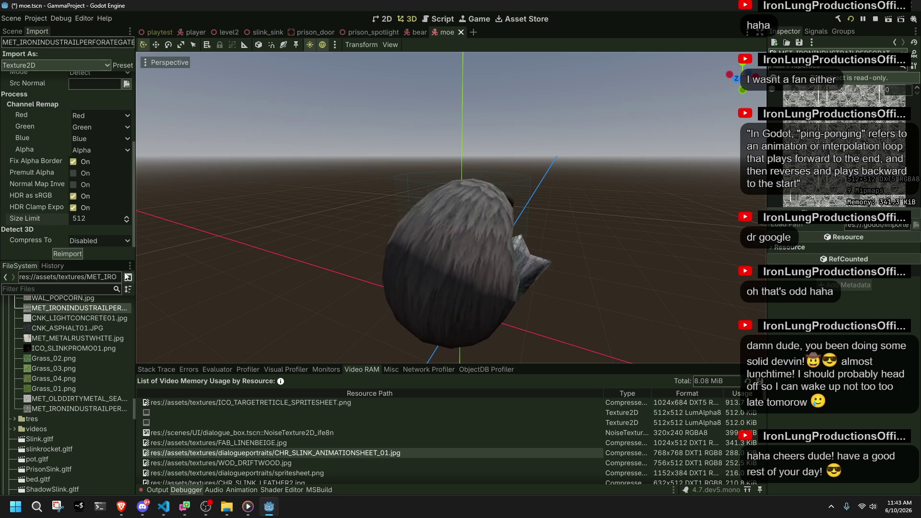
Lower the size limit to 256, reimport, and move to the level2 scene
click(102, 218)
text(256)
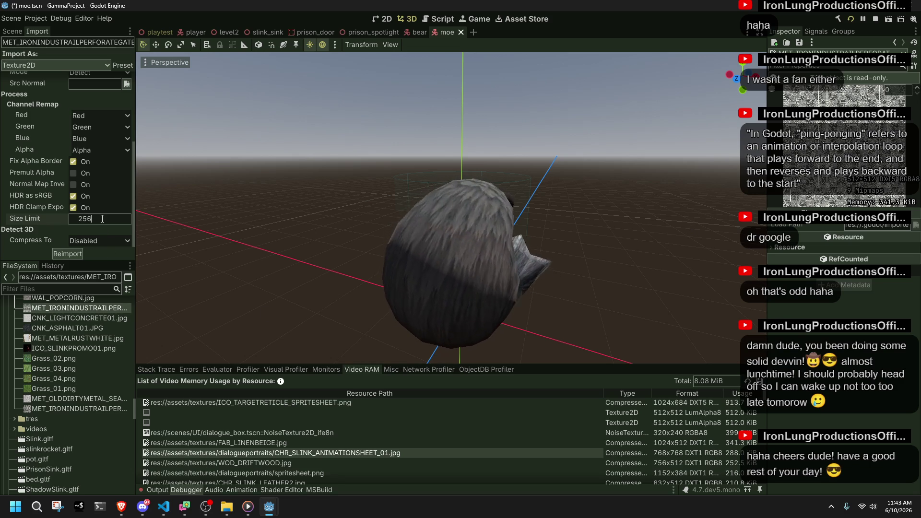
click(72, 253)
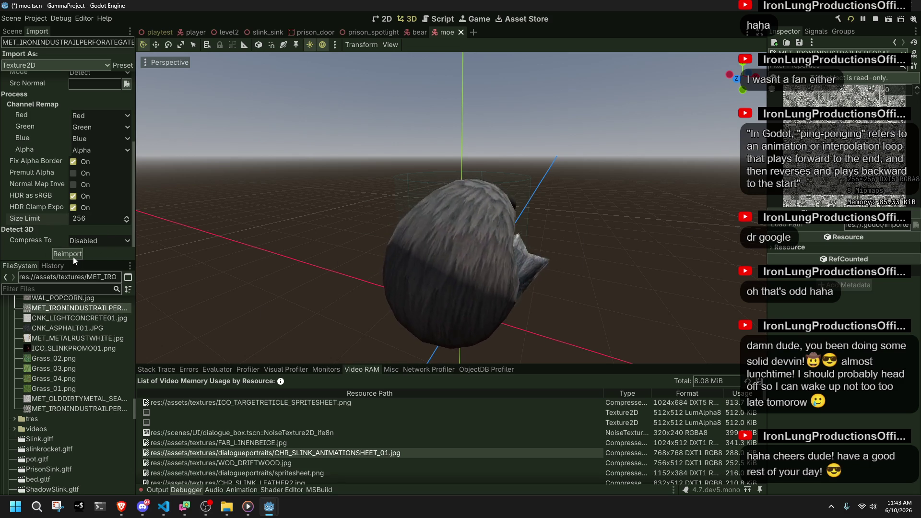
click(223, 33)
key(w)
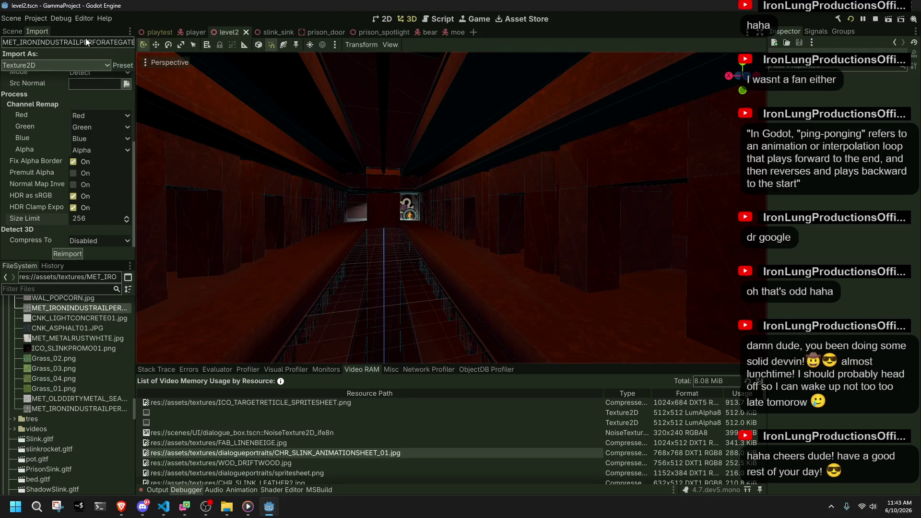
Drag the Player node 59 units along Z, save level2 with Ctrl+S, and run the scene
click(13, 32)
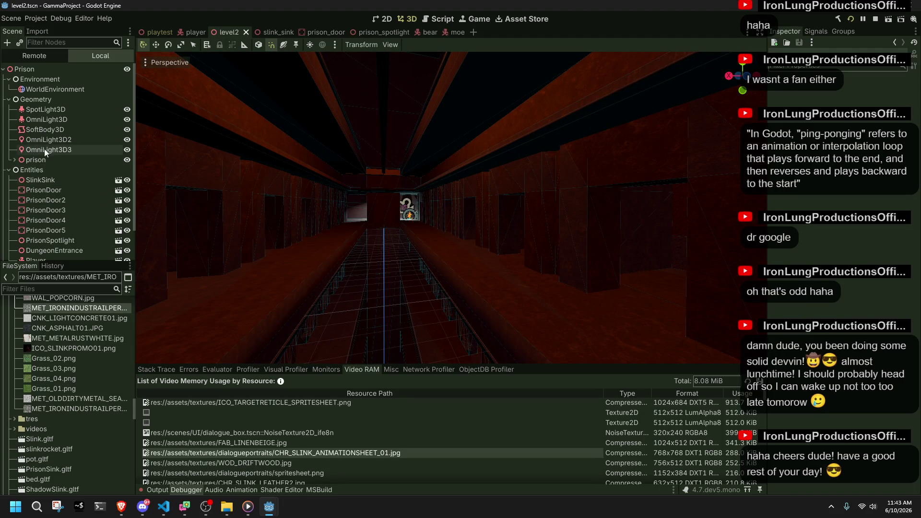
scroll(47, 143, down, 3)
click(48, 224)
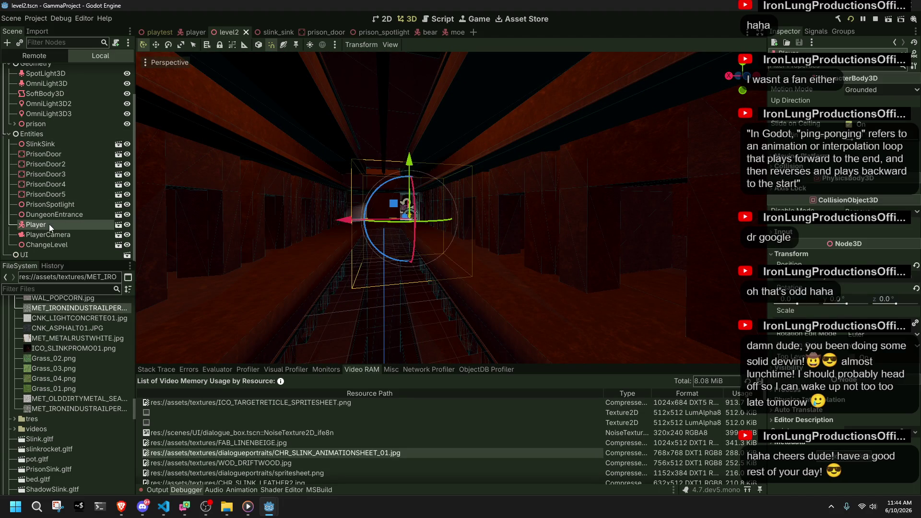
mouse_move(403, 216)
mouse_down()
mouse_move(481, 279)
mouse_move(471, 265)
mouse_up()
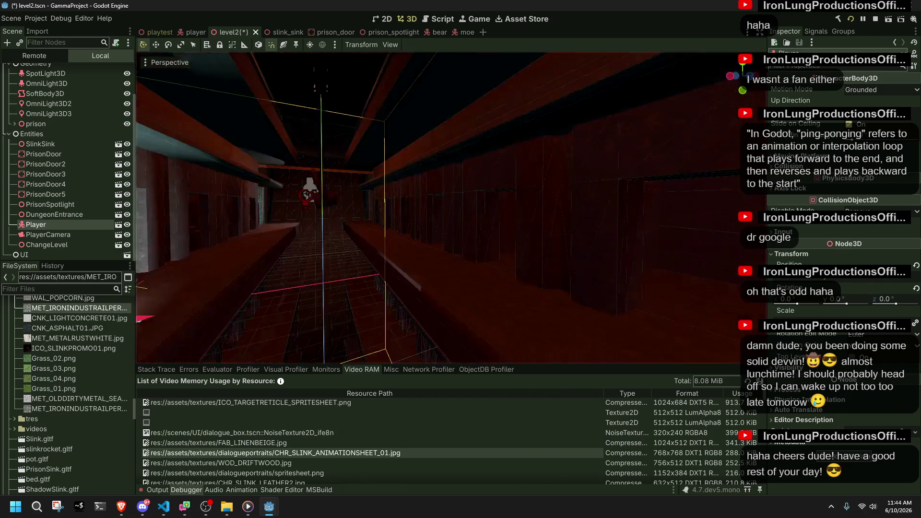
key(w)
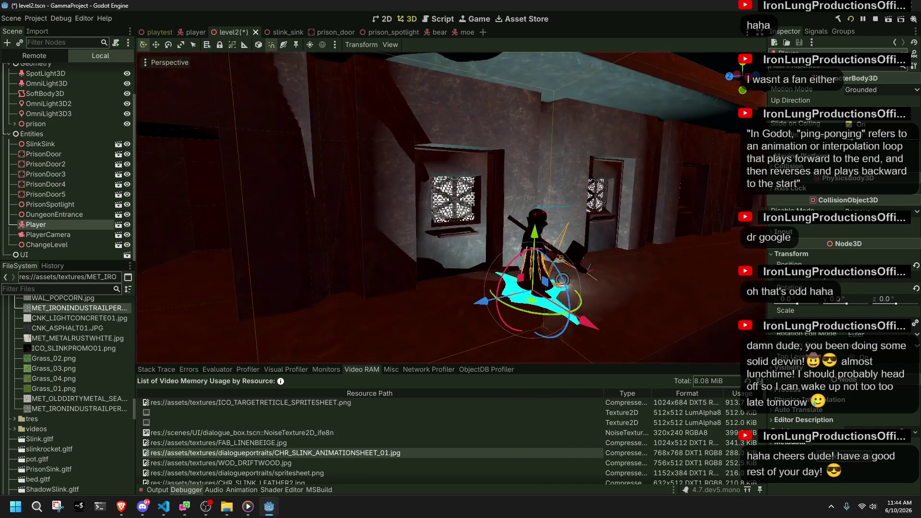
key(w)
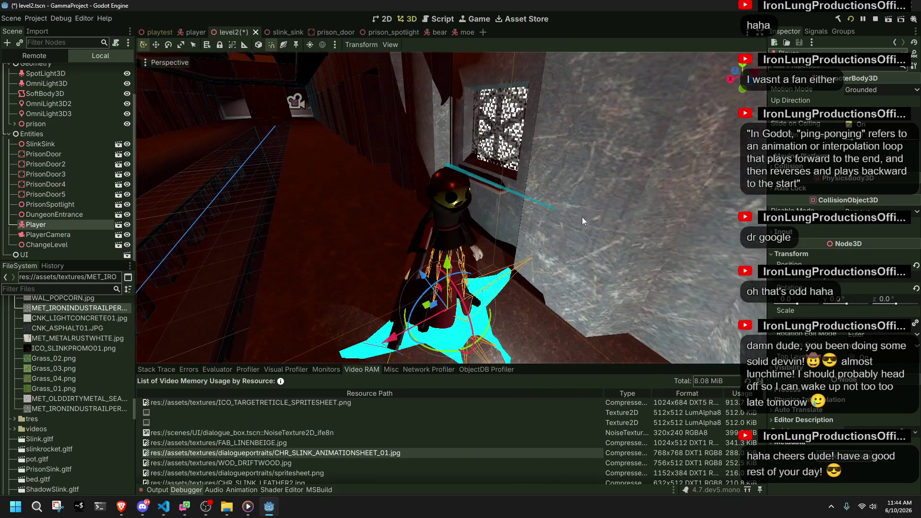
key(ctrl+s)
click(890, 22)
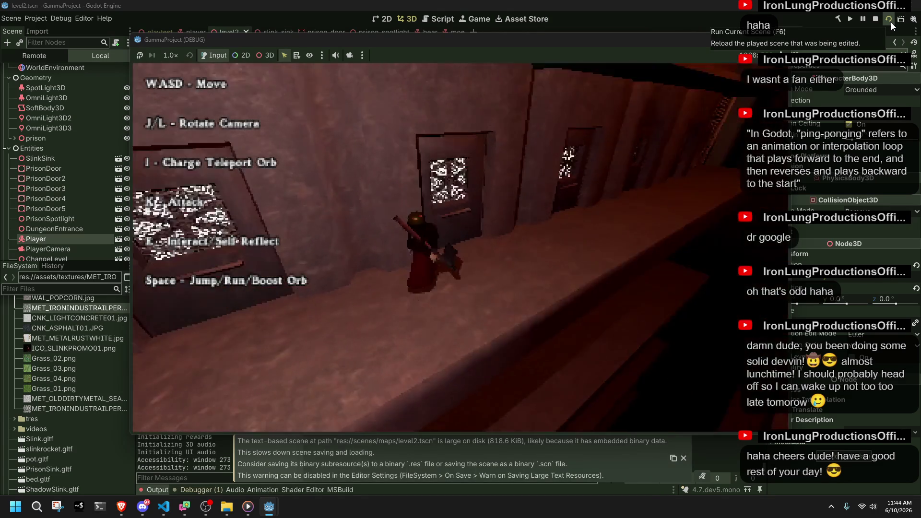
Walk the player down the level2 corridor and turn toward the doors
key(w)
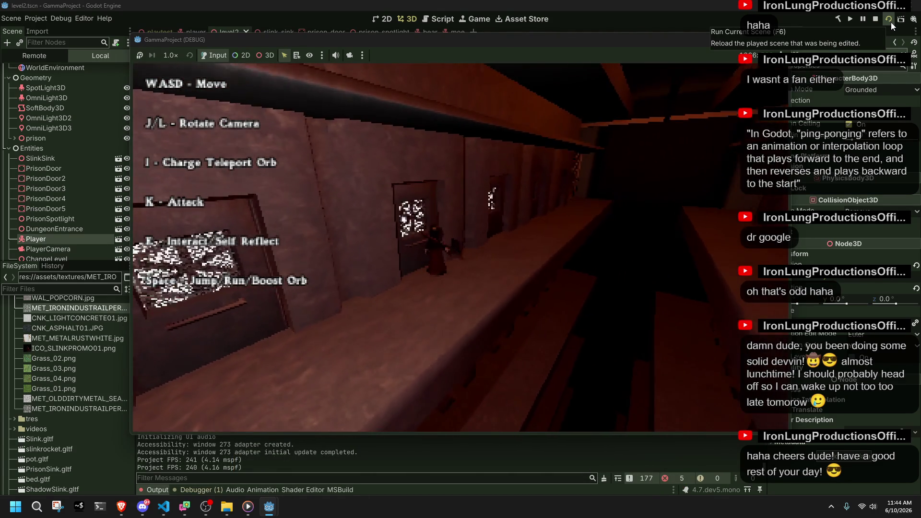
key(j)
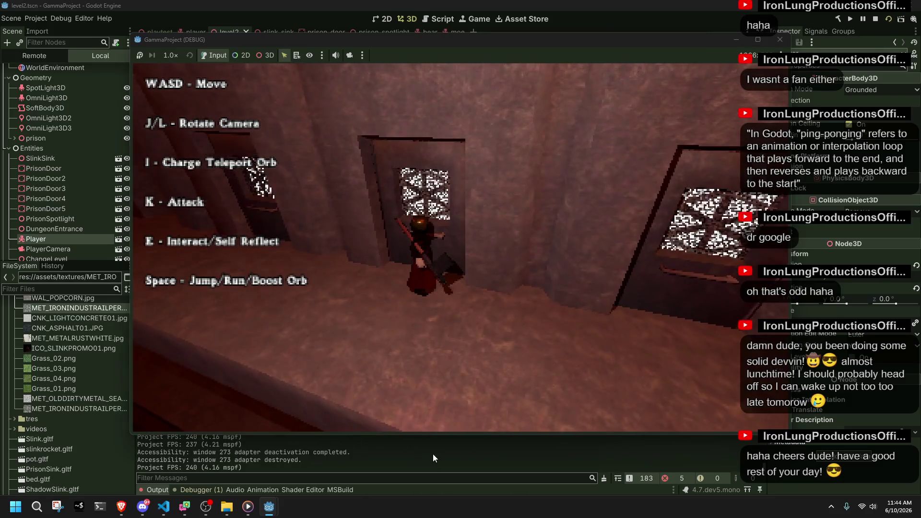
click(433, 454)
Check Video RAM use, reload the scene, stop the game and inspect the largest texture
click(213, 490)
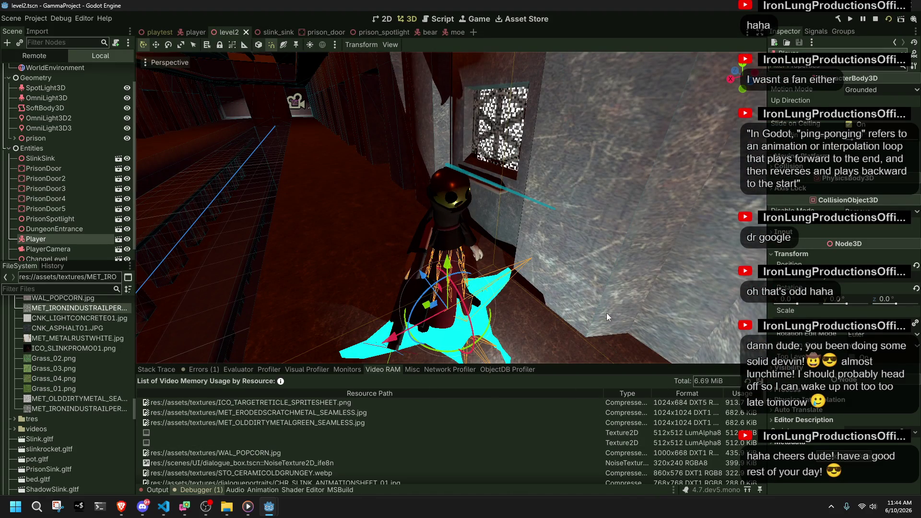
click(888, 21)
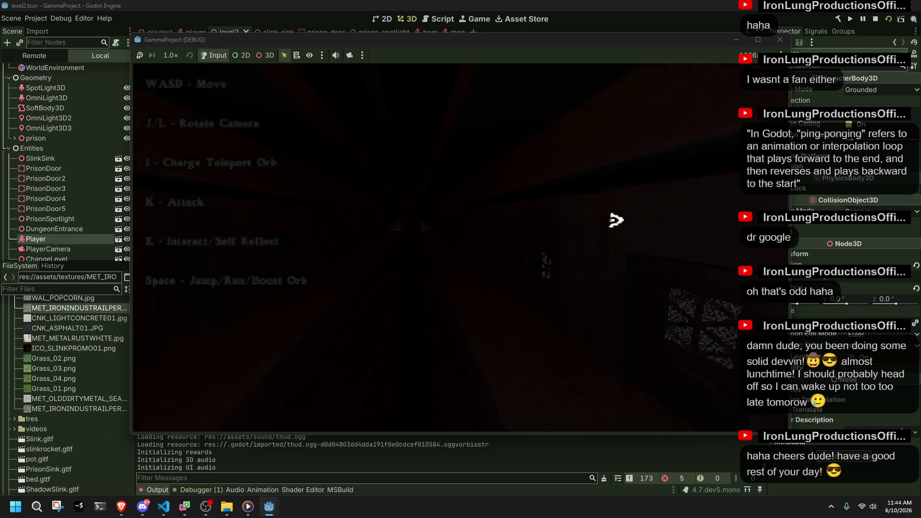
click(850, 19)
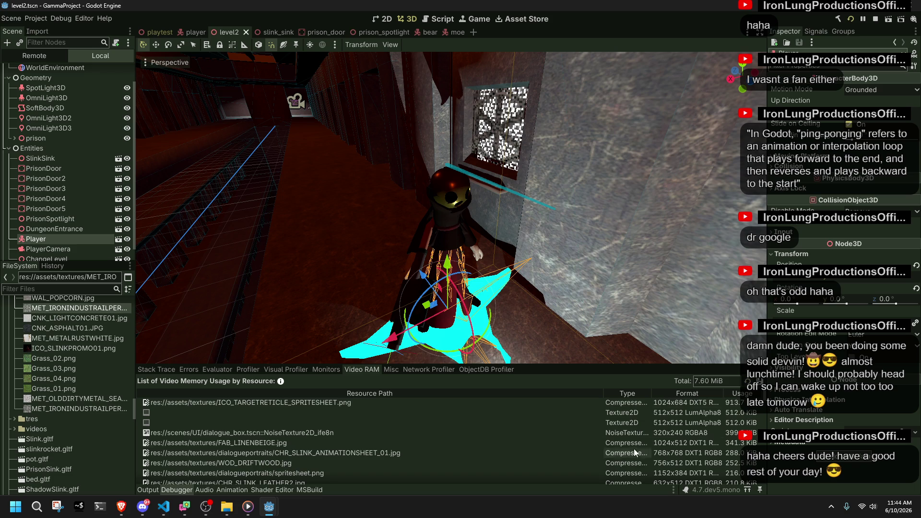
click(314, 402)
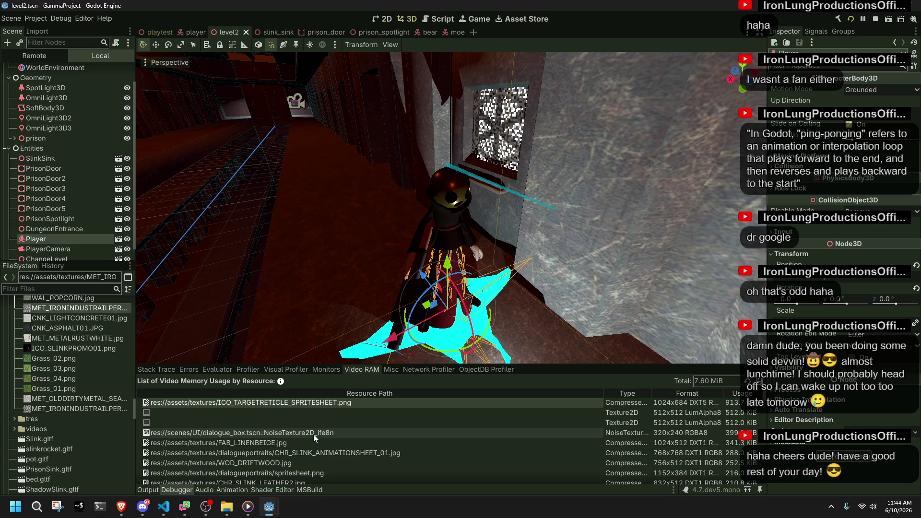
Reveal NA_MISSINGTEXTURE, ICO_ARROW01, CHR_SLINK_GUN and MET_METALBEDRUSTWHITE from the Video RAM list
scroll(313, 433, down, 5)
scroll(323, 438, down, 10)
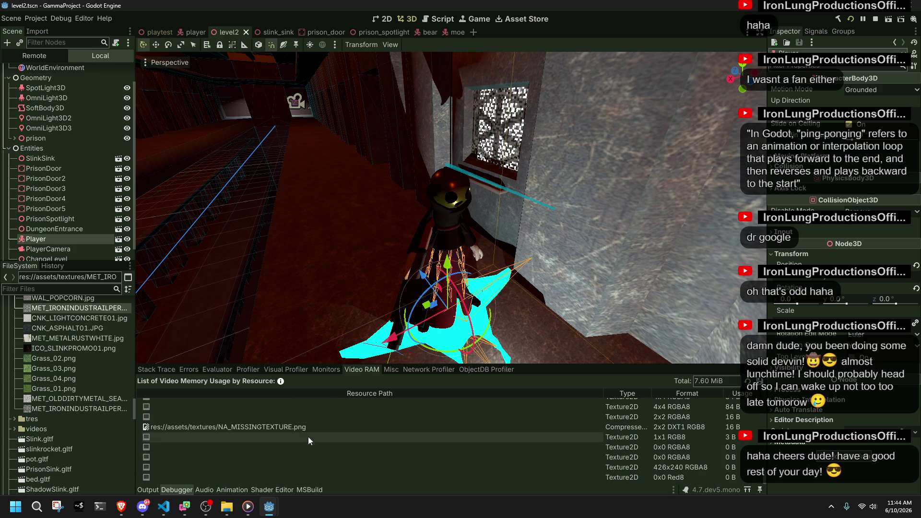
double_click(305, 427)
scroll(305, 426, up, 4)
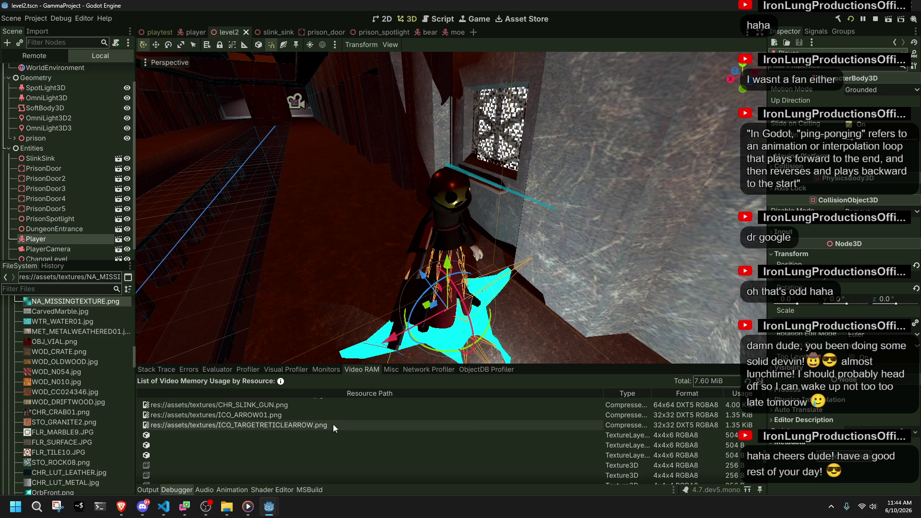
double_click(333, 424)
double_click(317, 415)
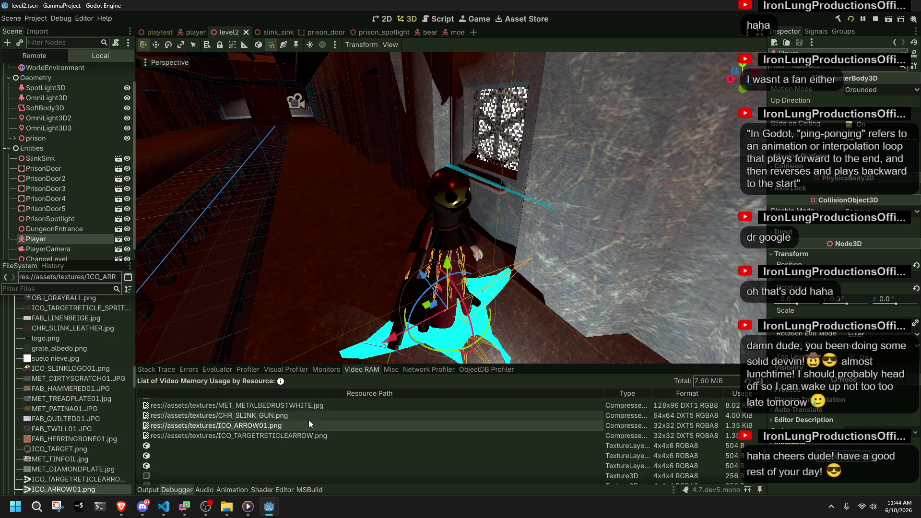
double_click(307, 419)
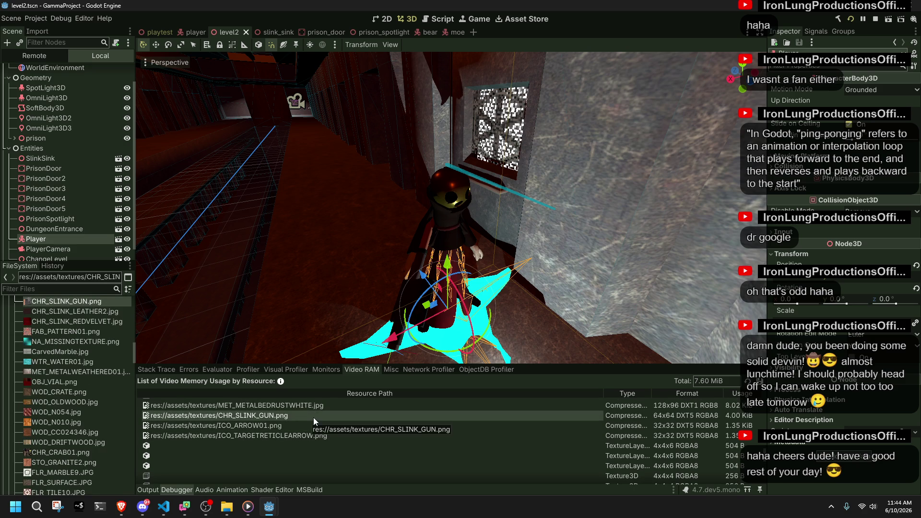
double_click(313, 418)
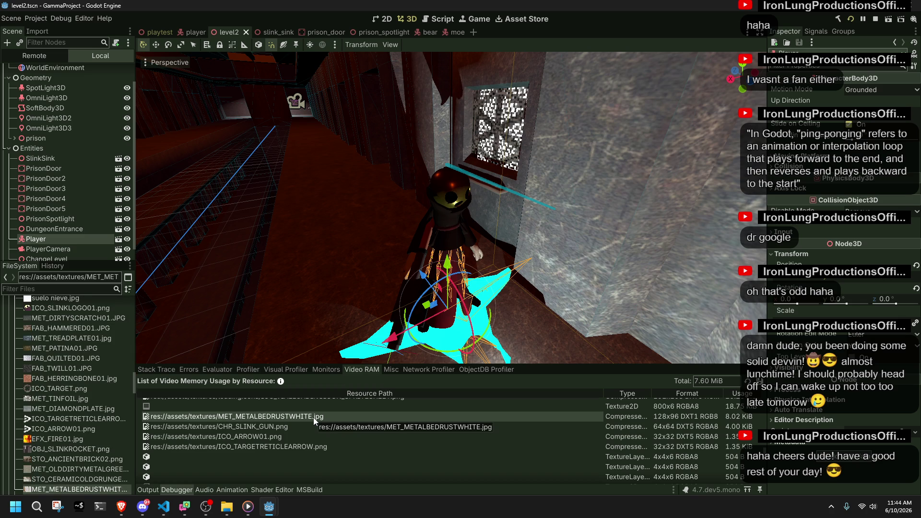
Reveal ICO_VIALLOADINGICON_SPRITESHEET, FLR_TILE10.JPG and STO_GRANITE2.png, then select Moe.glb
scroll(313, 418, up, 1)
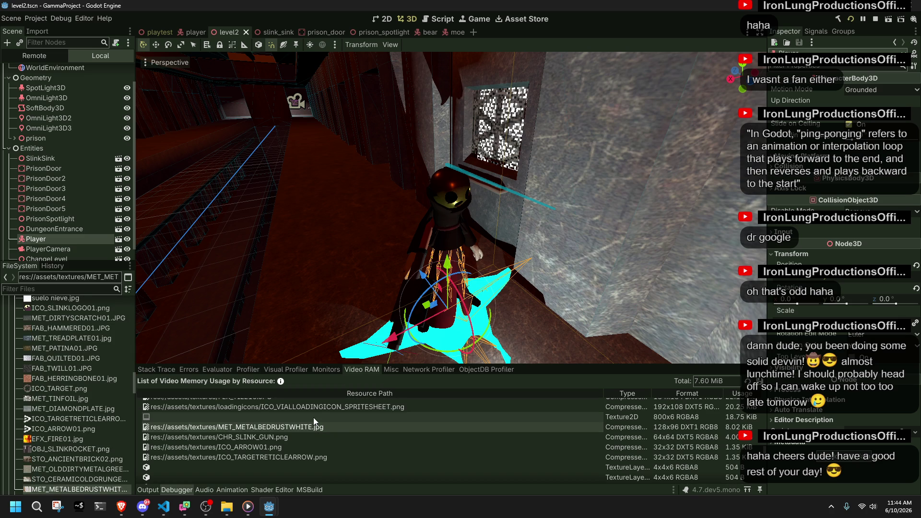
double_click(326, 411)
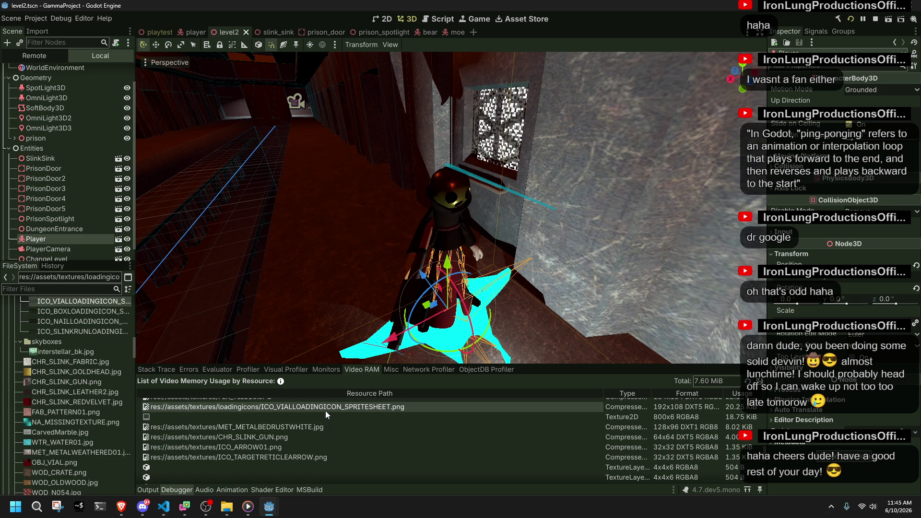
scroll(326, 411, up, 1)
double_click(320, 410)
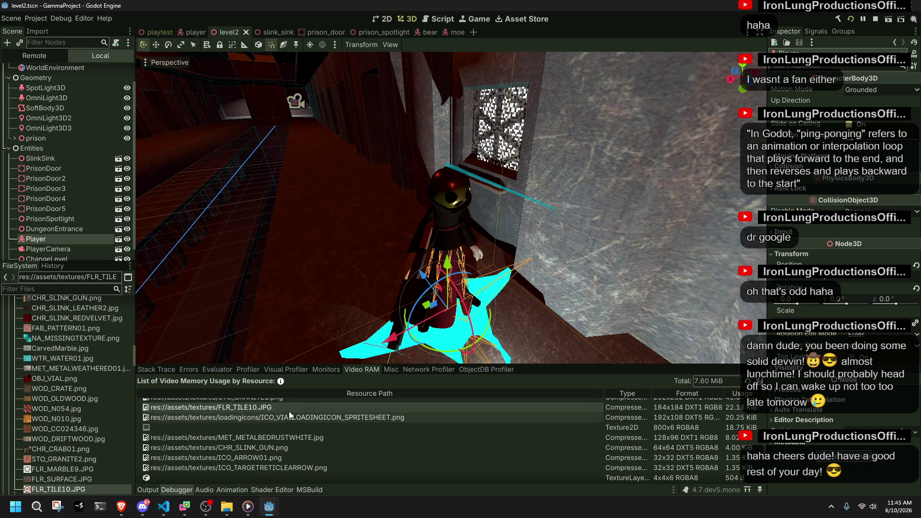
scroll(344, 419, up, 1)
double_click(321, 409)
scroll(71, 382, up, 15)
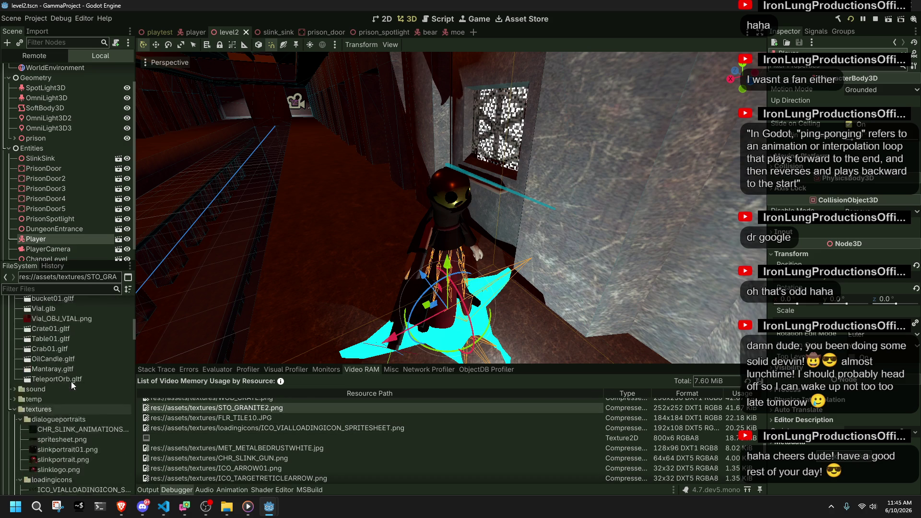
click(95, 442)
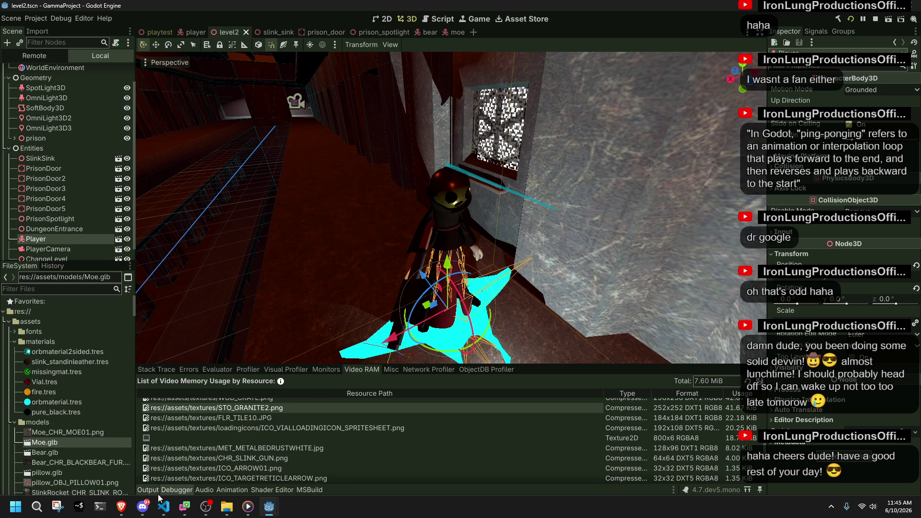
Close the previous game window and relaunch the project
mouse_move(270, 509)
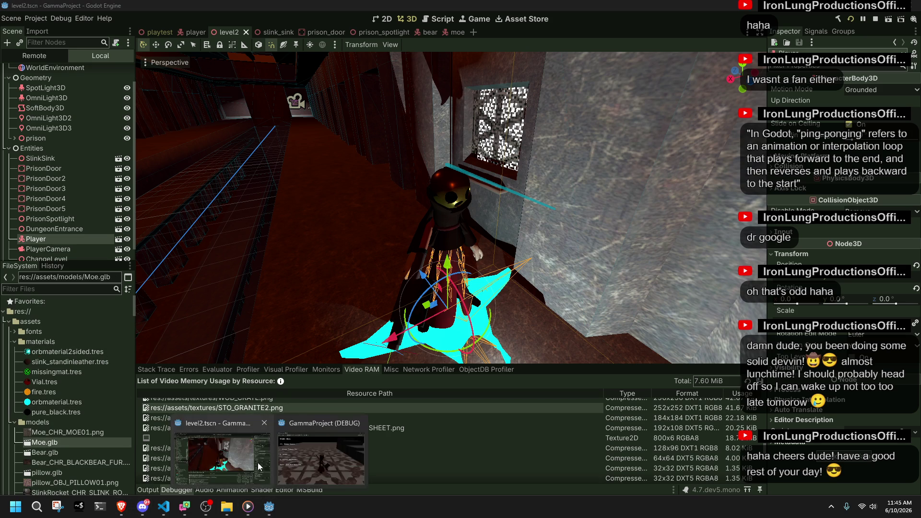
click(331, 460)
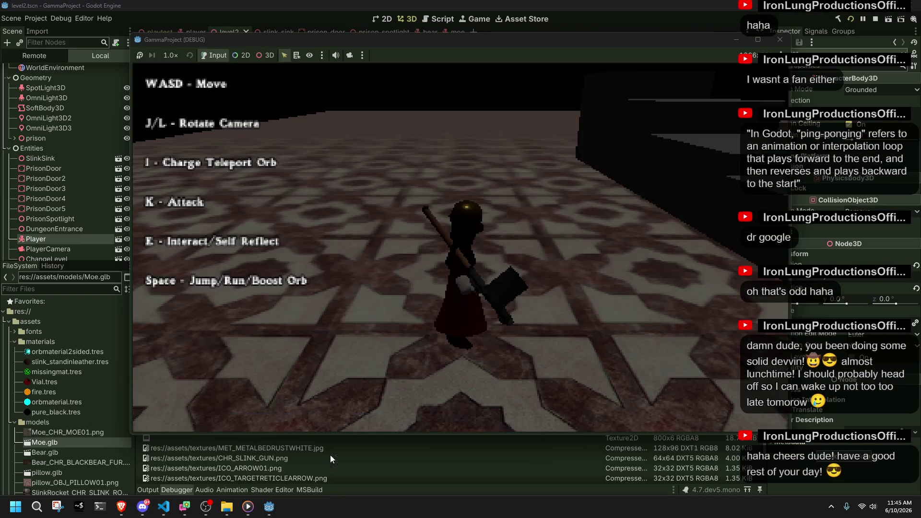
click(778, 41)
click(851, 18)
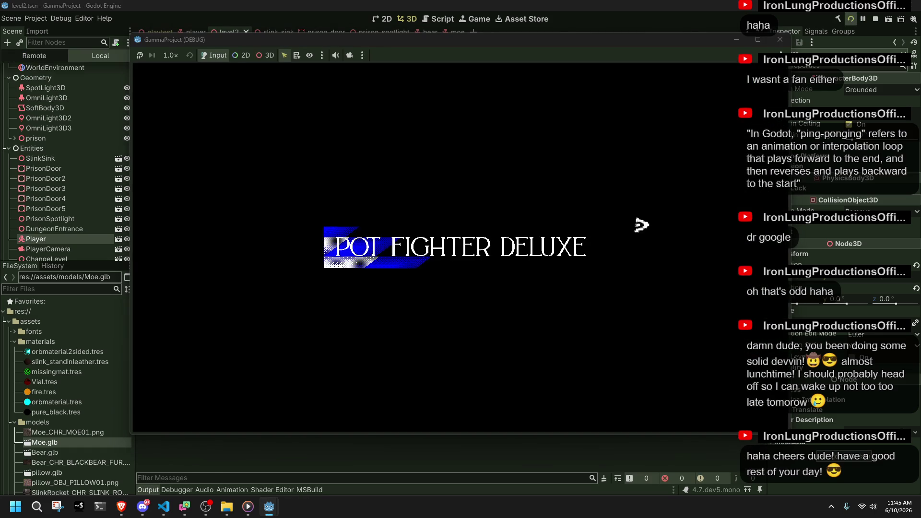
Run the character onto a ledge, jump into a roll, and wall-jump off the walls
key(w)
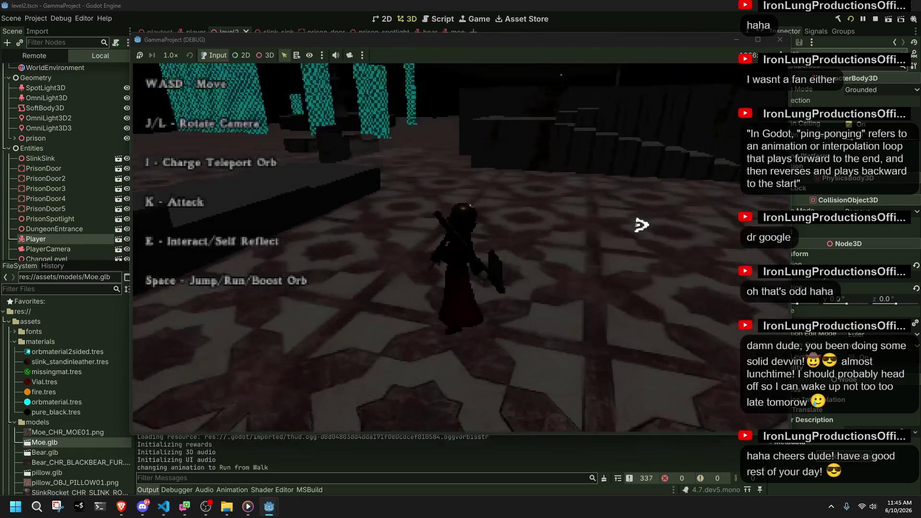
key(space)
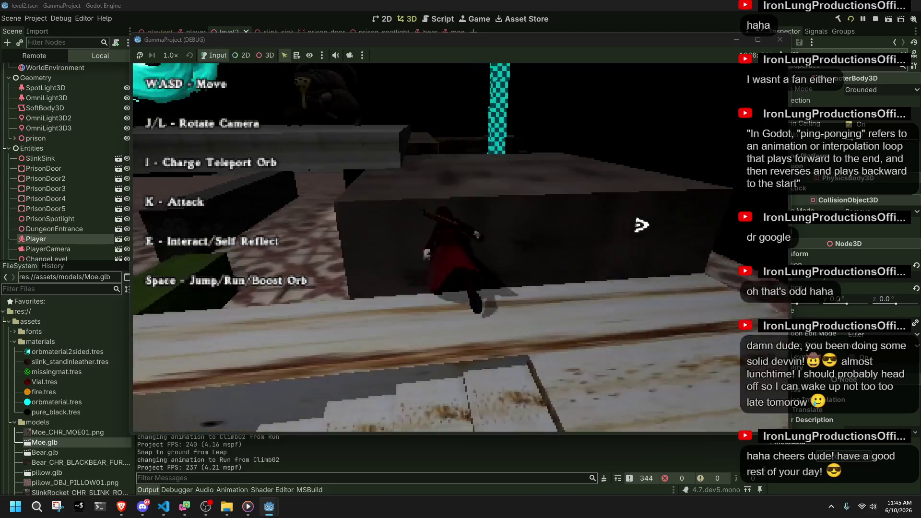
key(w)
key(space)
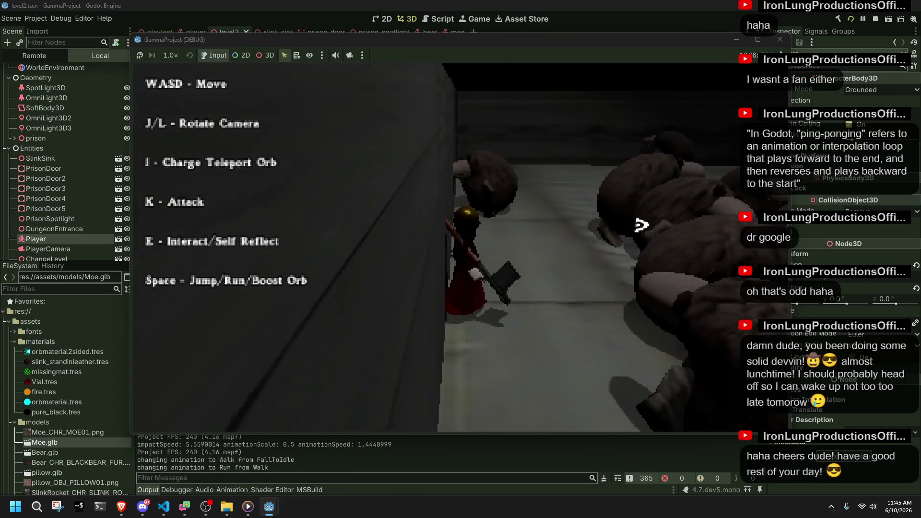
key(space)
key(space)
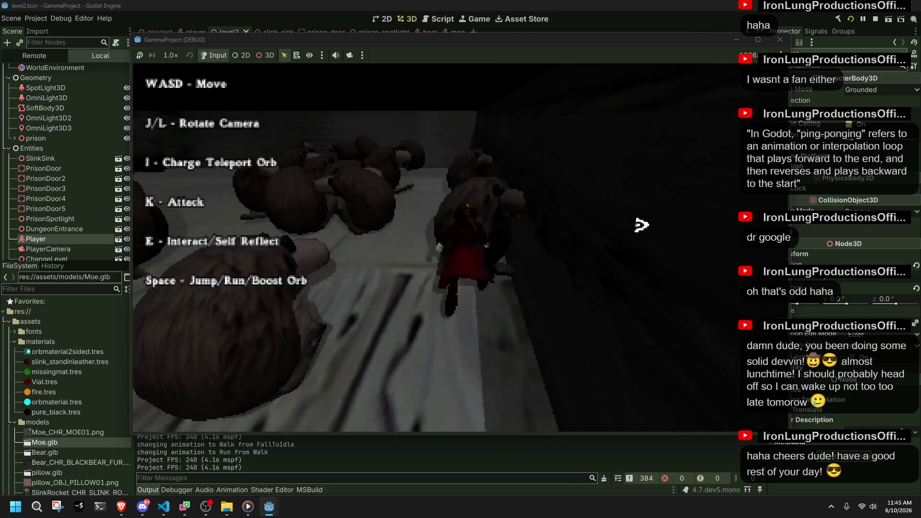
key(space)
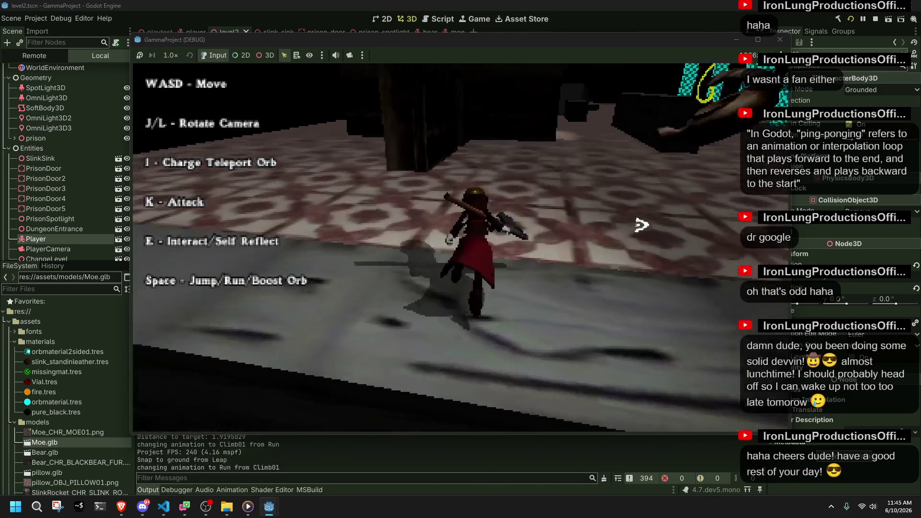
key(space)
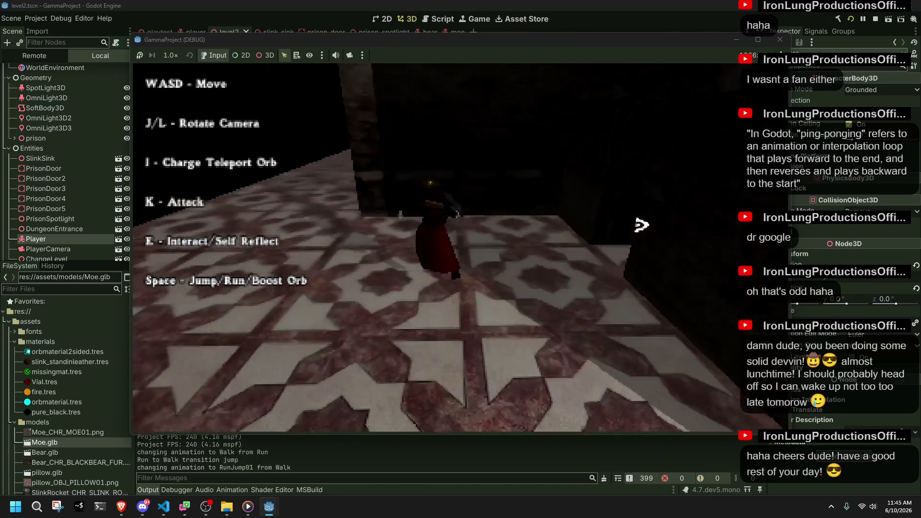
Run past the checkered pillar, climb the stairs and ledges toward the fountain, then close the game
key(w)
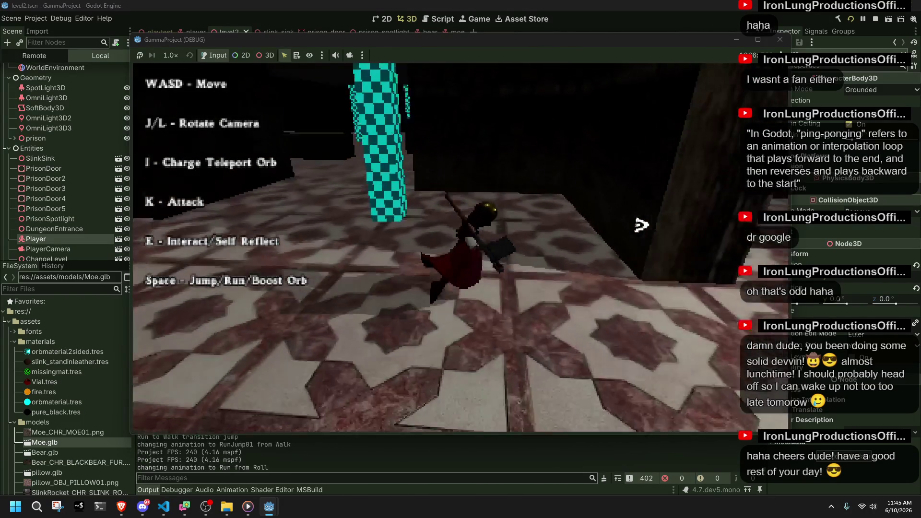
key(w)
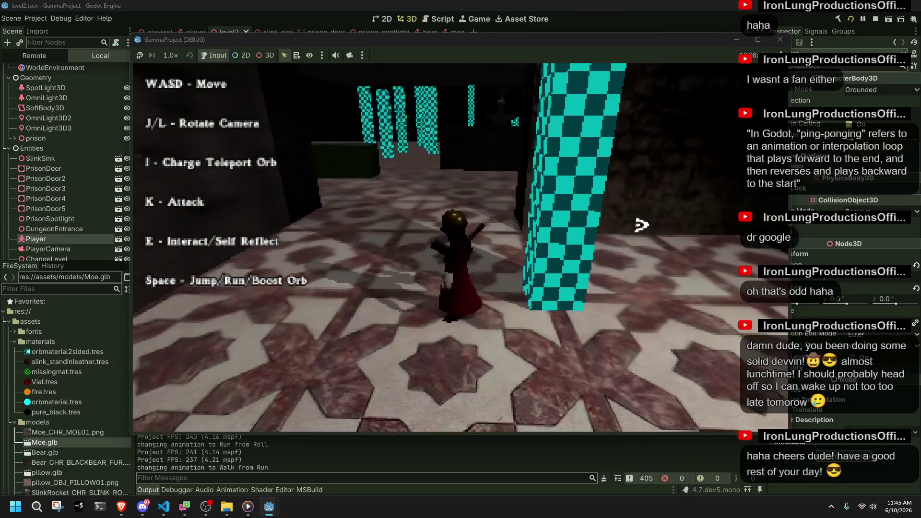
key(space)
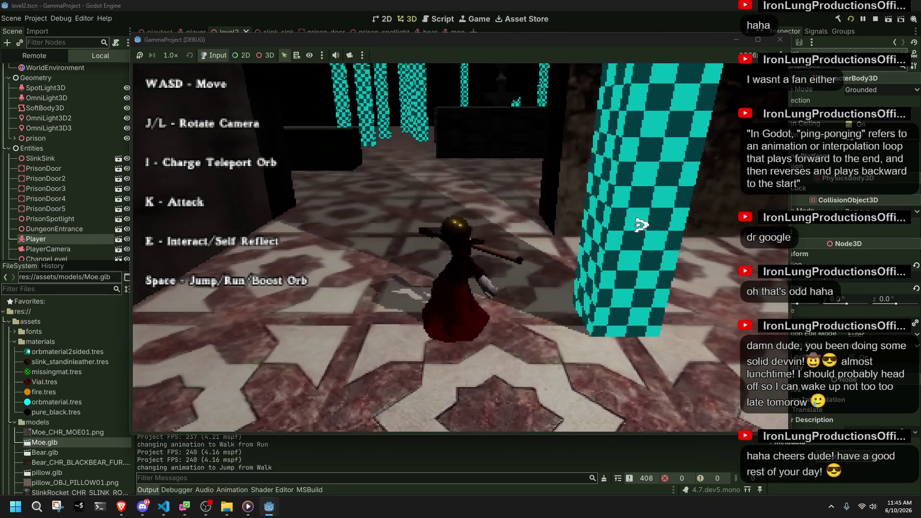
key(space)
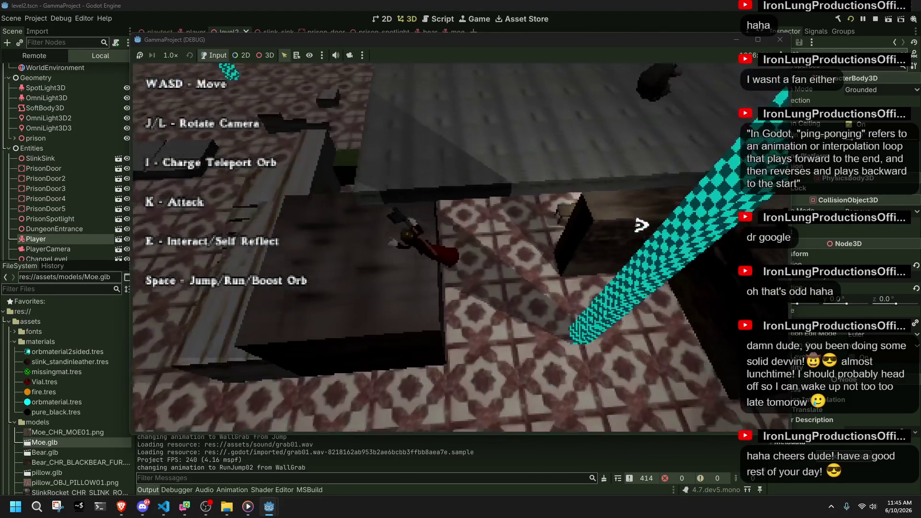
key(w)
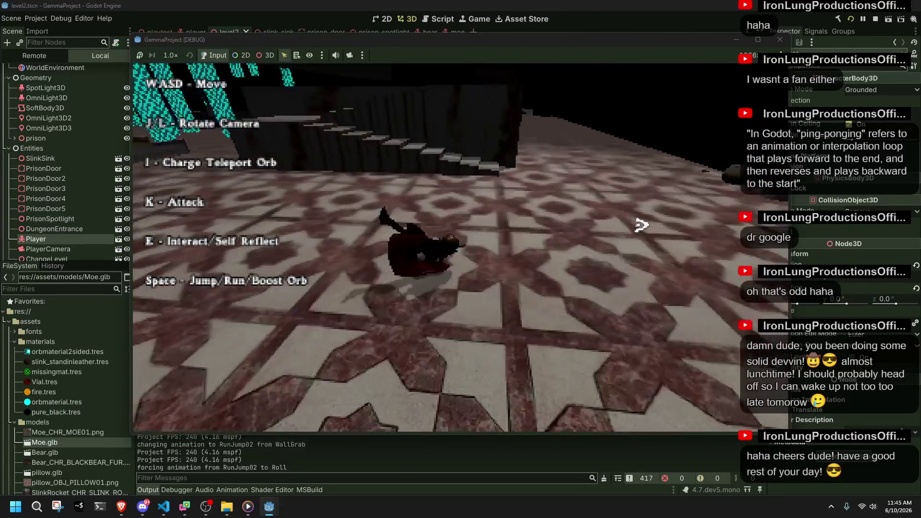
key(w)
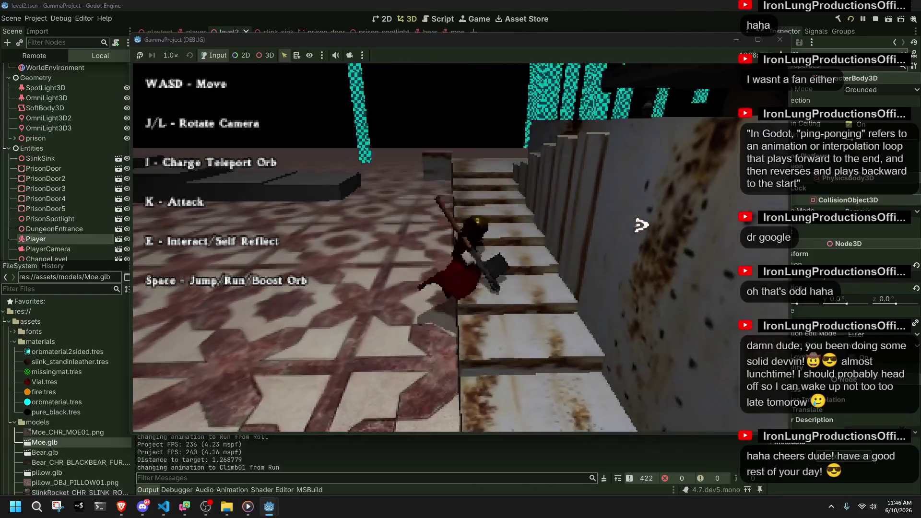
key(w)
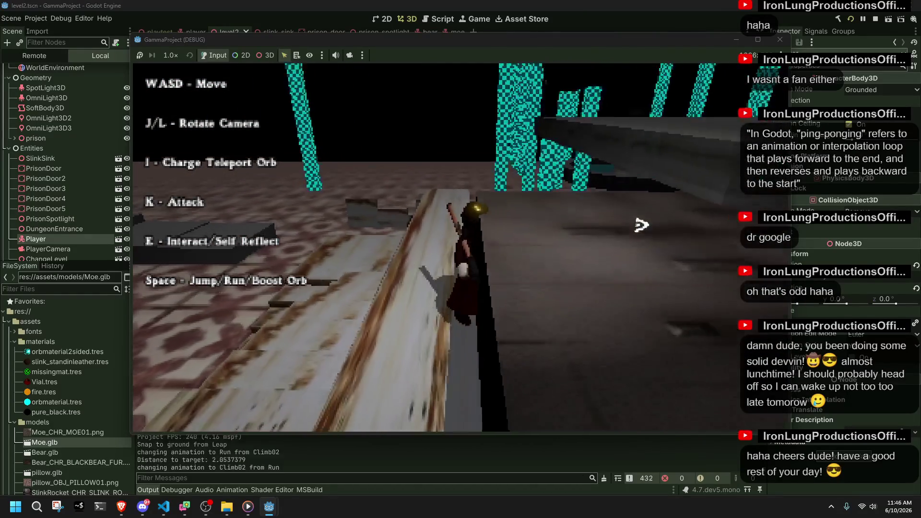
key(w)
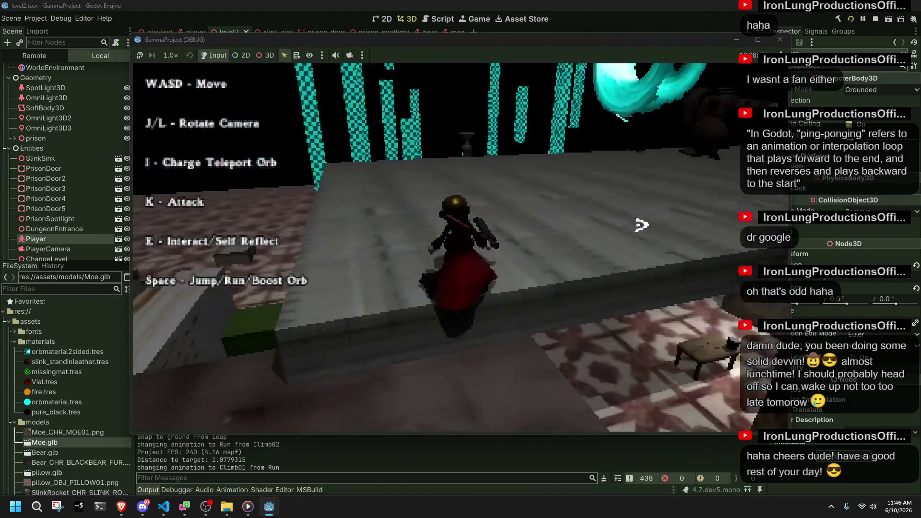
key(w)
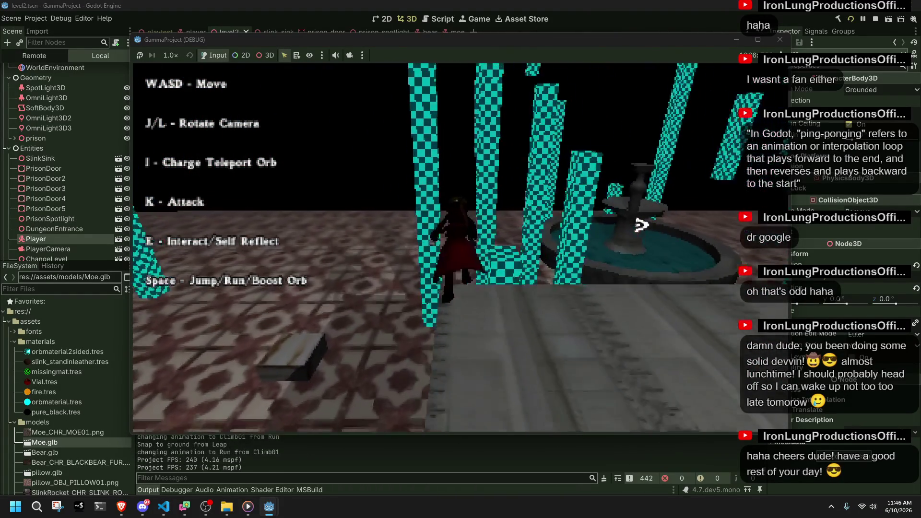
key(w)
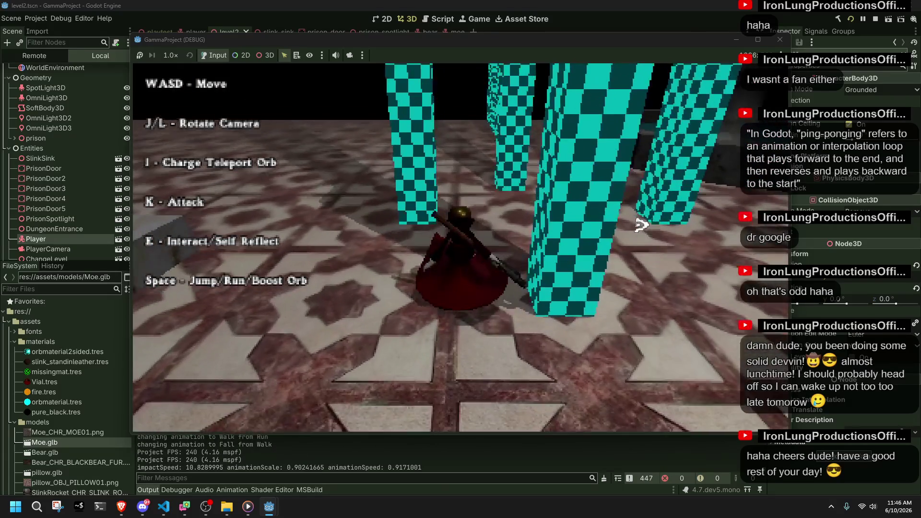
click(780, 39)
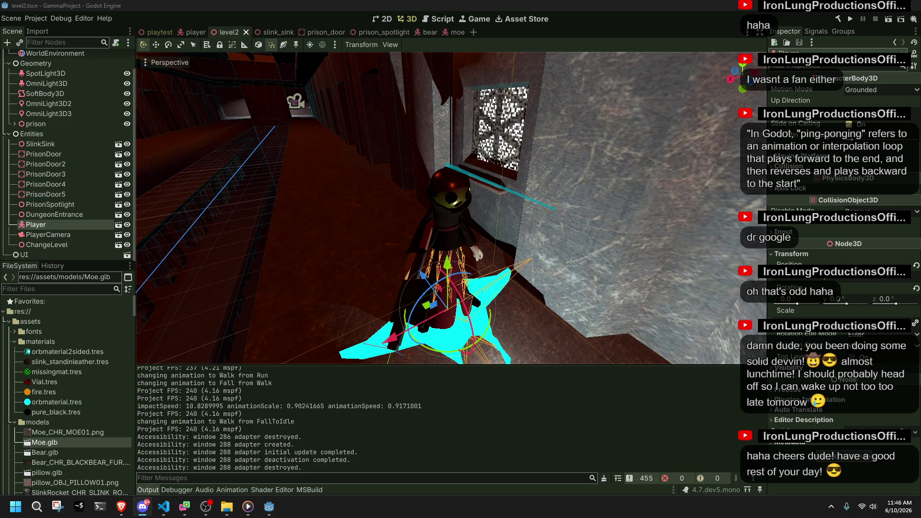
Refocus the editor, scroll through the FileSystem textures, and switch to the playtest scene
click(252, 439)
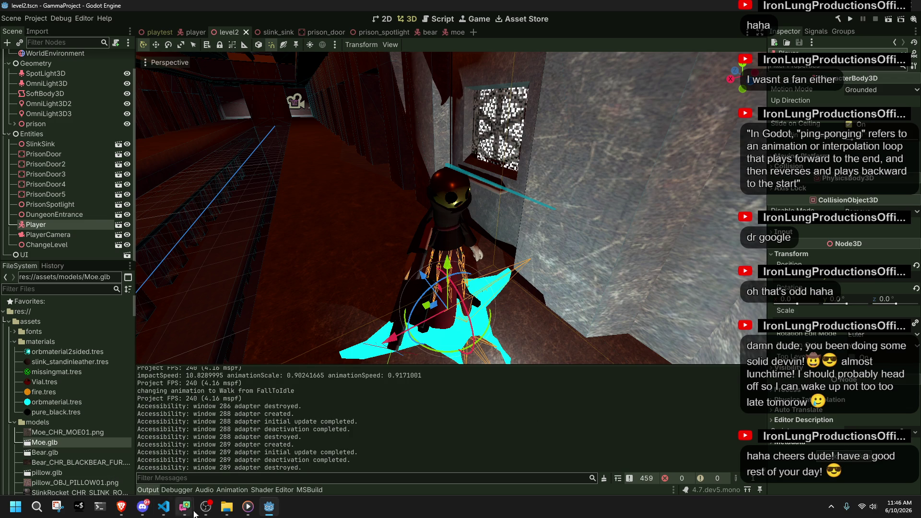
scroll(109, 442, down, 3)
scroll(108, 442, down, 7)
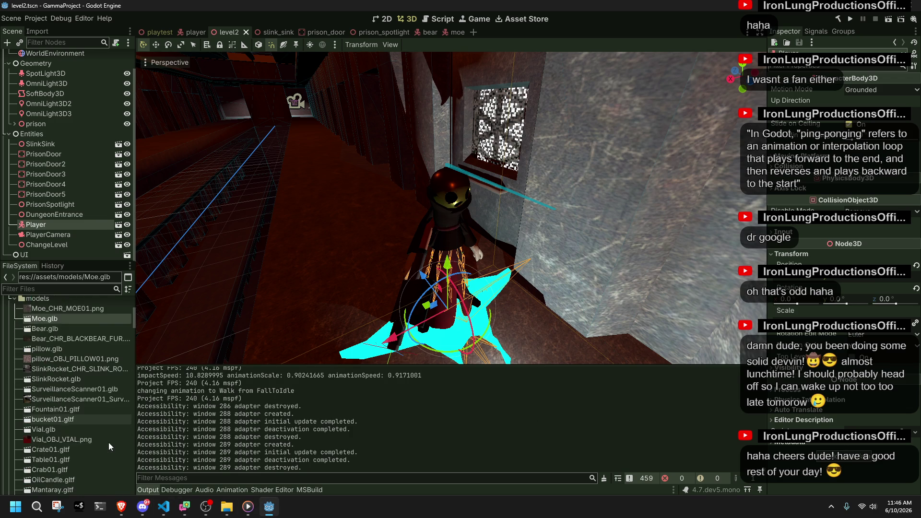
scroll(108, 442, down, 8)
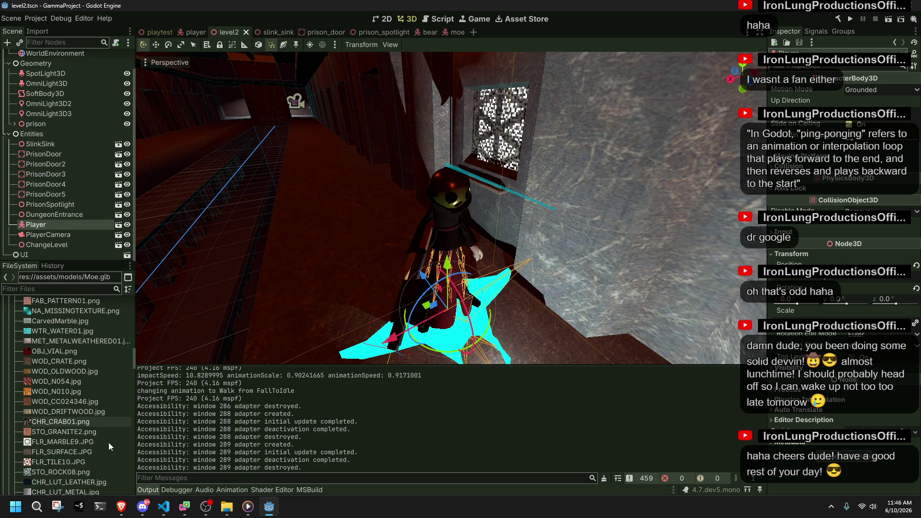
click(148, 35)
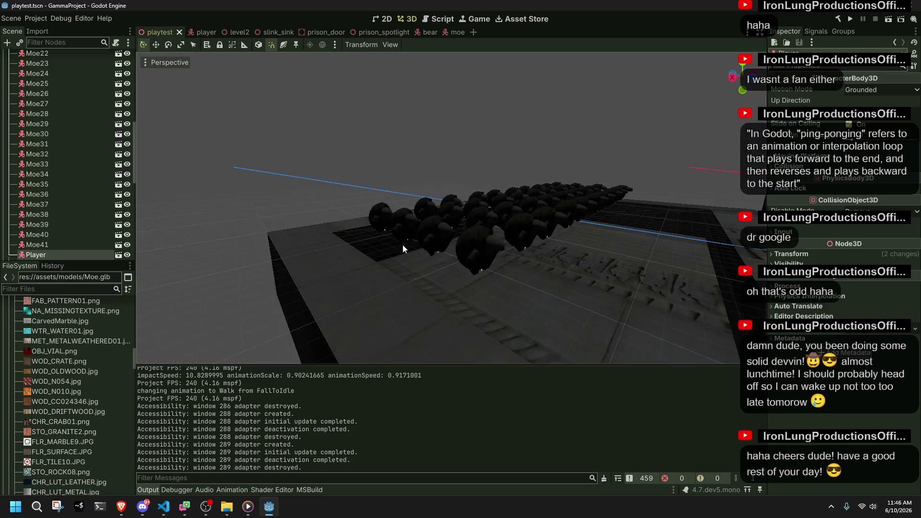
key(w)
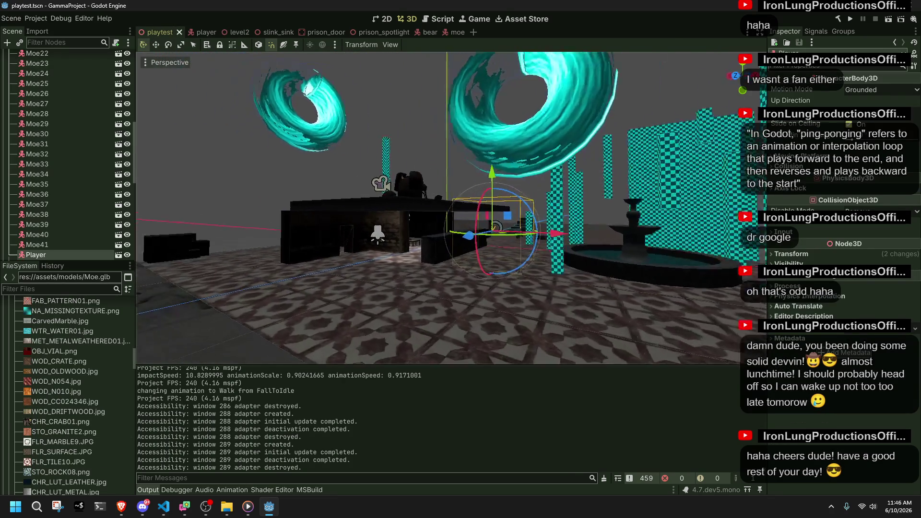
scroll(439, 207, up, 8)
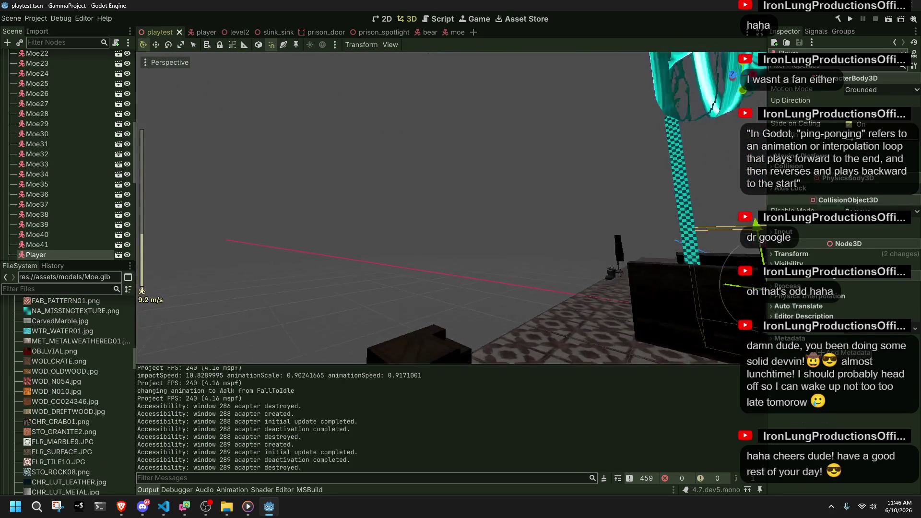
key(w)
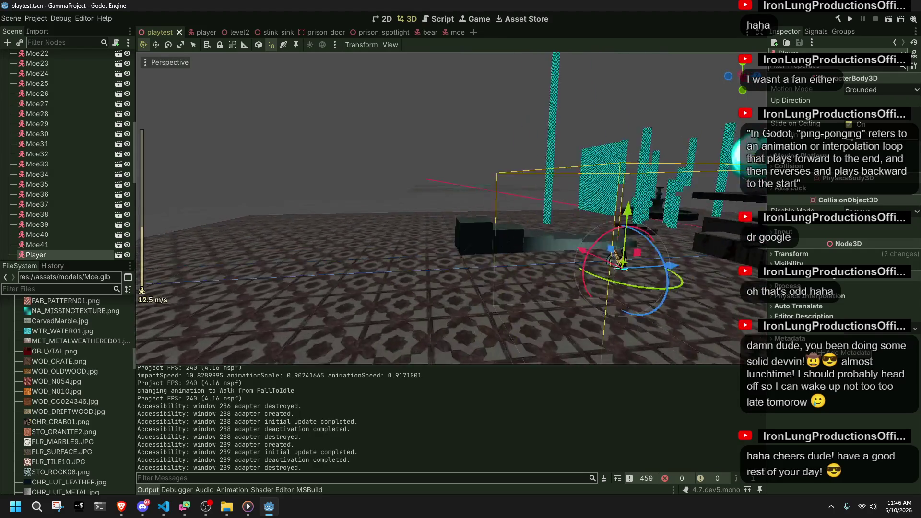
key(w)
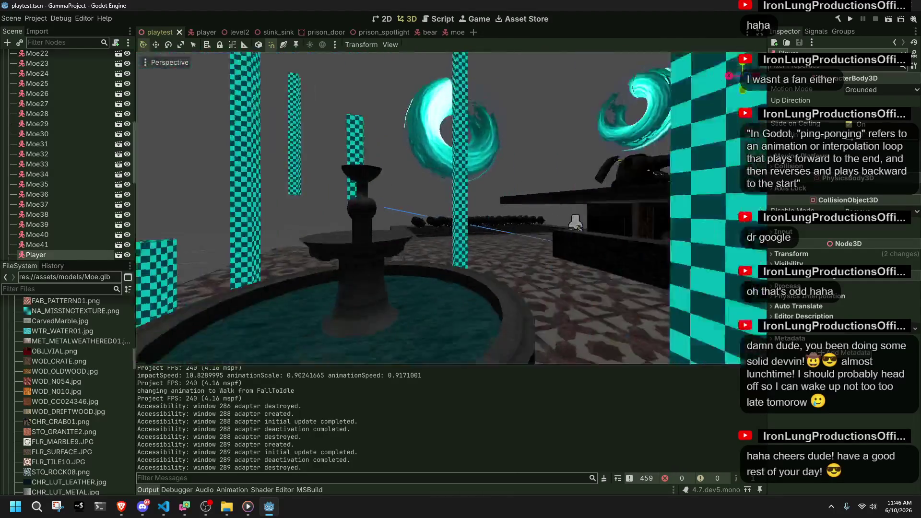
key(w)
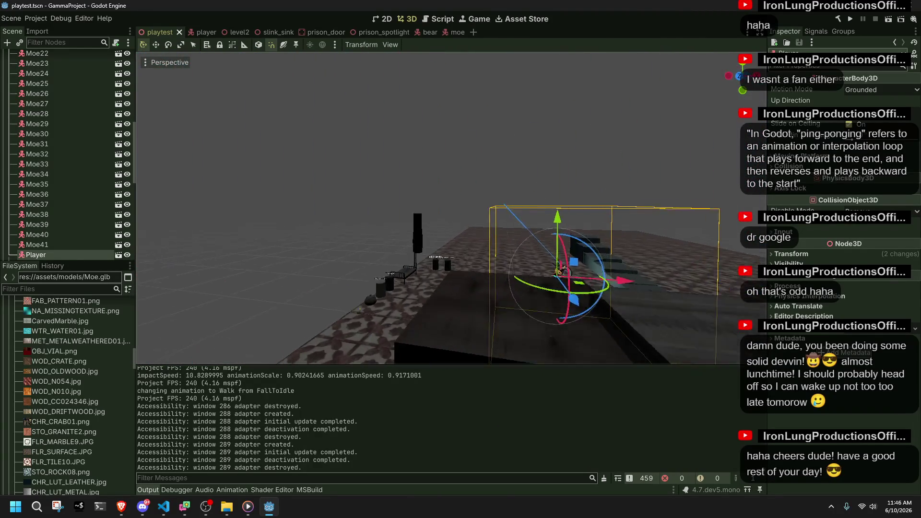
key(w)
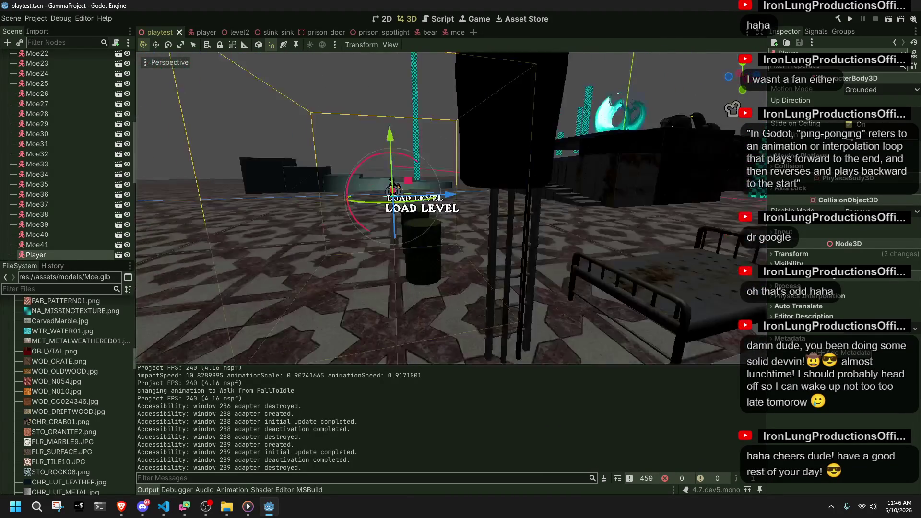
key(w)
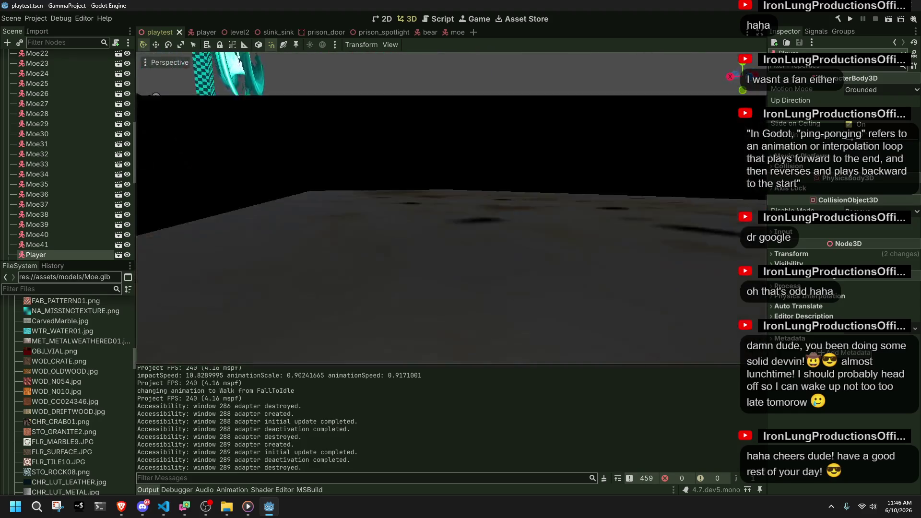
key(w)
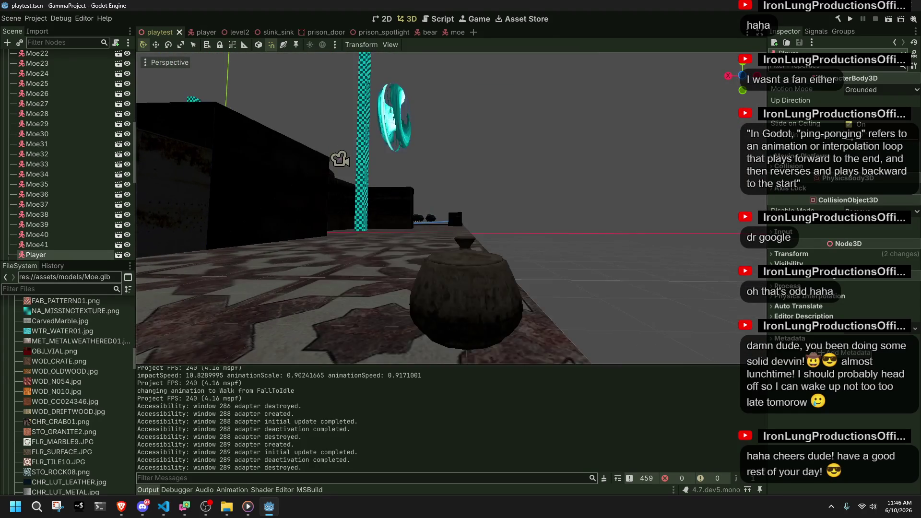
key(s)
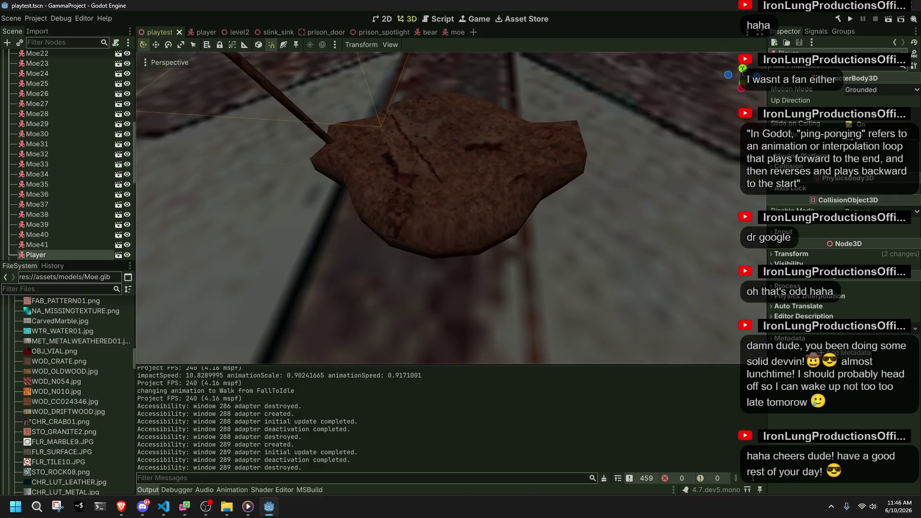
key(w)
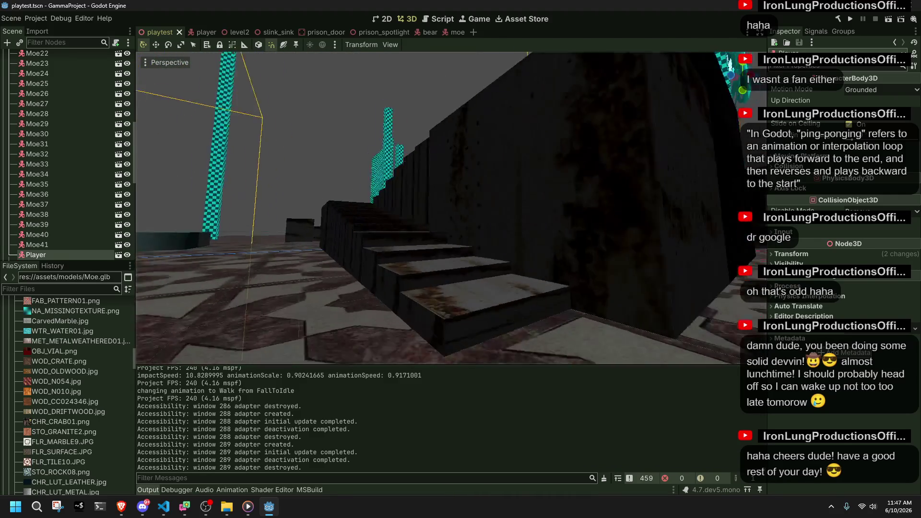
key(w)
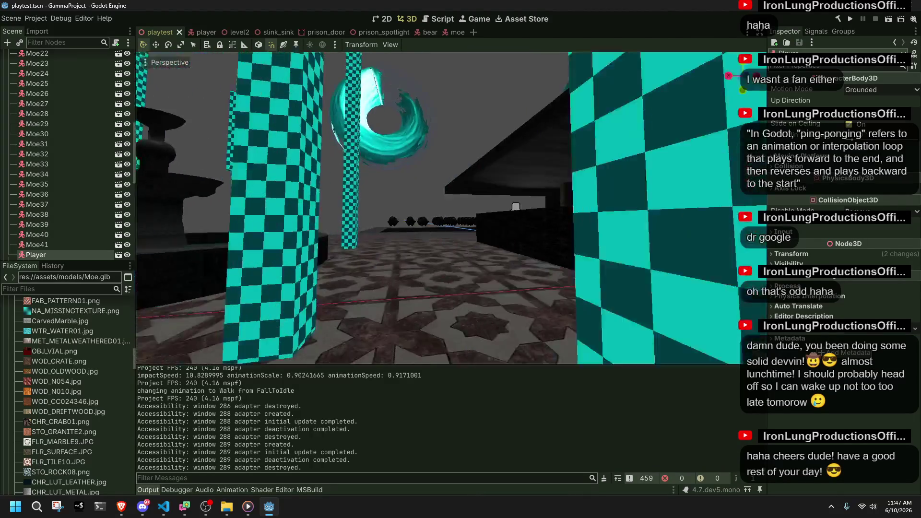
key(w)
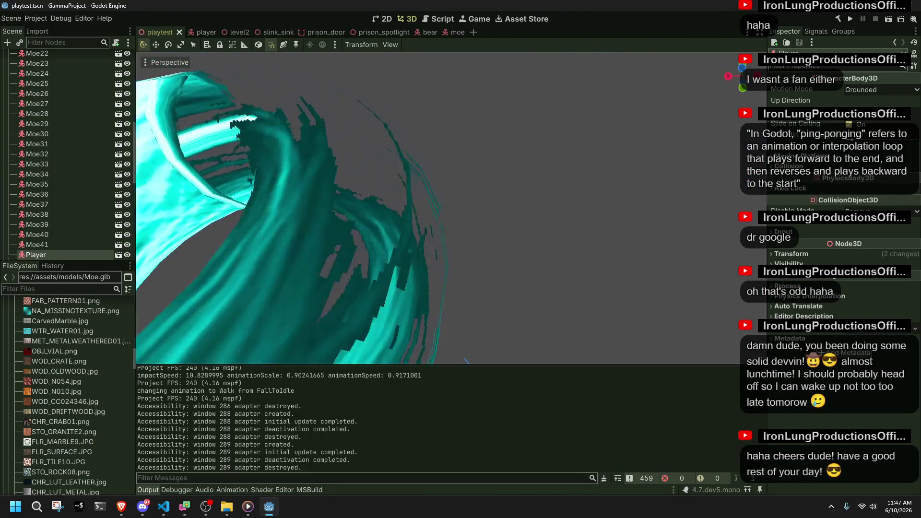
key(w)
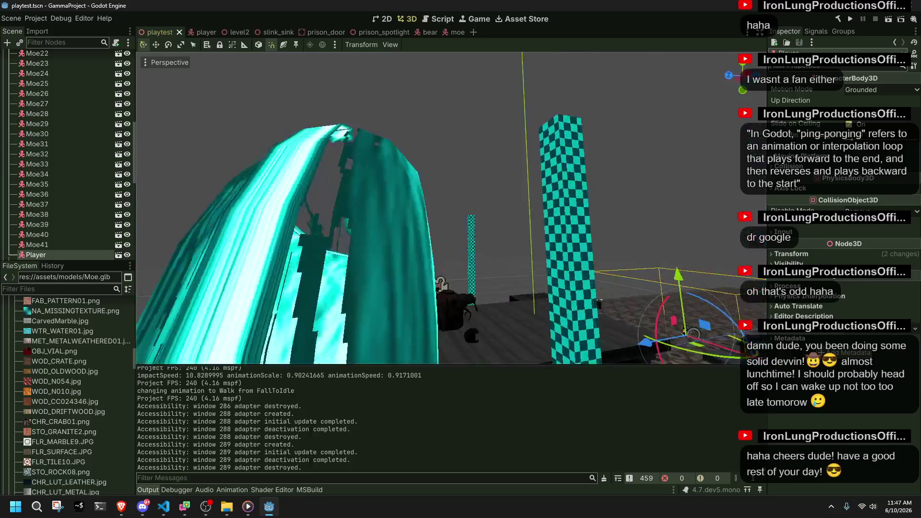
key(w)
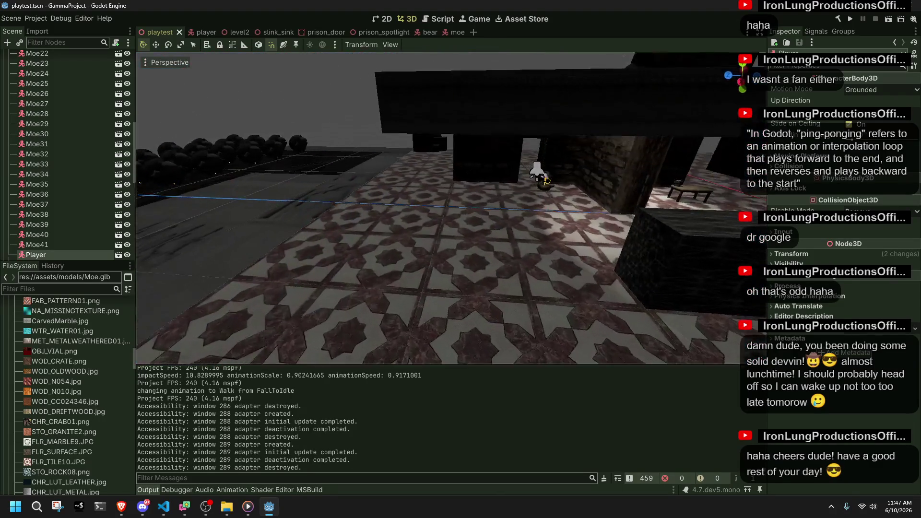
key(w)
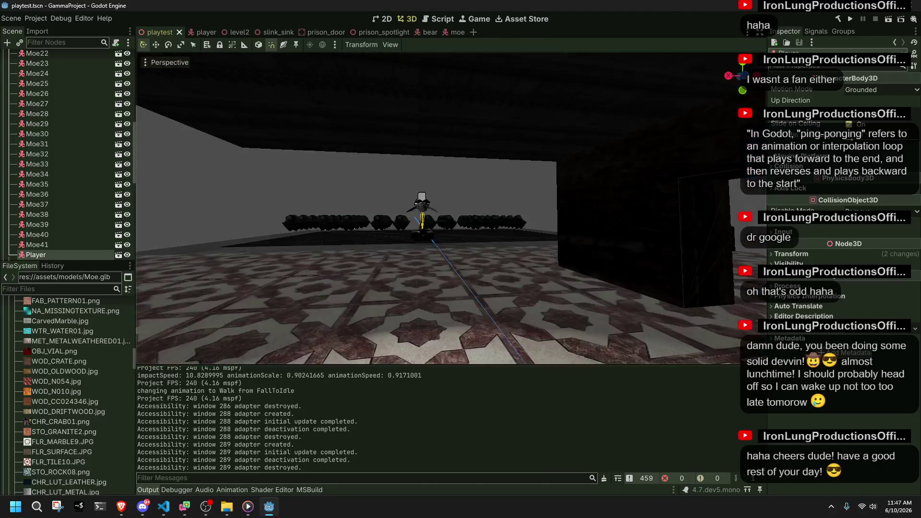
key(s)
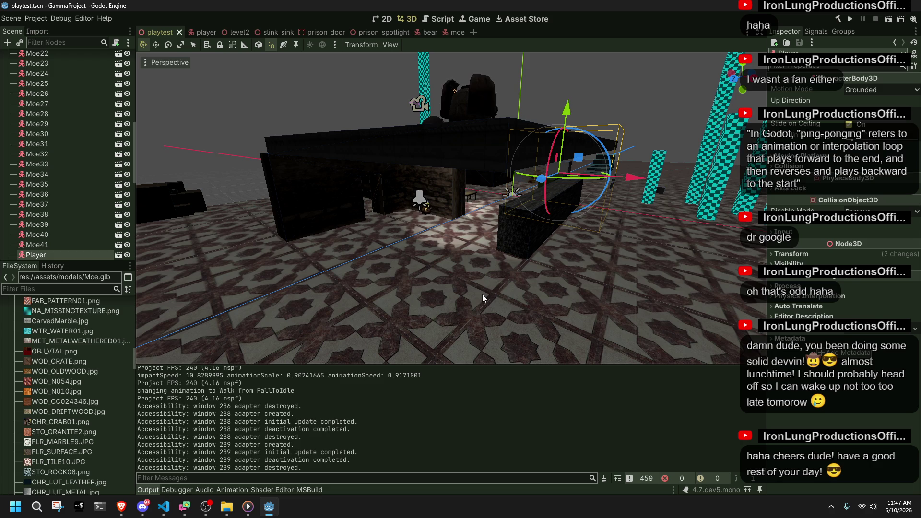
Launch the game and run, jump and roll the character over to the bed
click(854, 18)
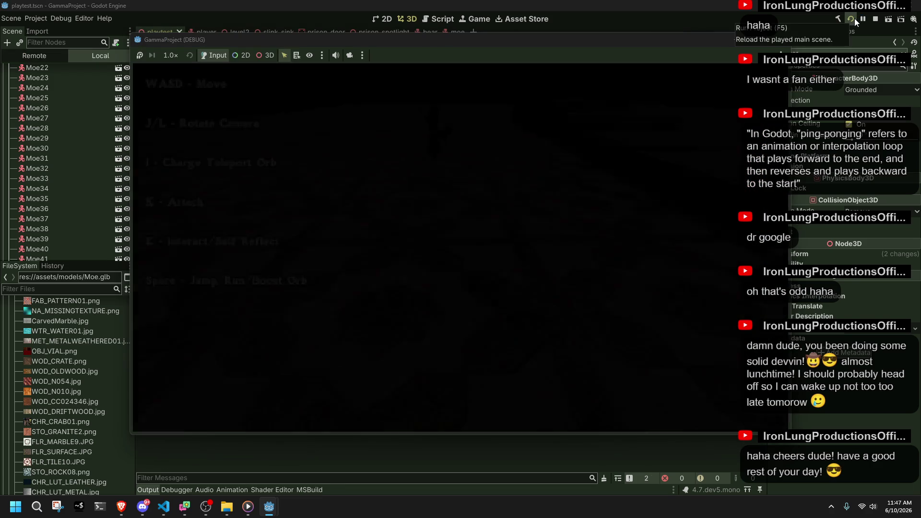
key(w)
key(space)
key(w)
Trigger the DungeonEntrance with E, then run, jump and roll through the new scene
key(e)
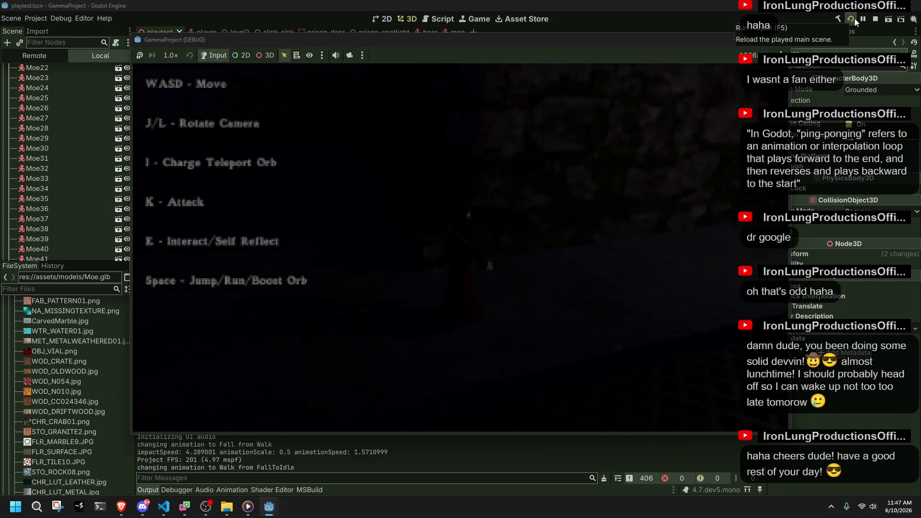
key(w)
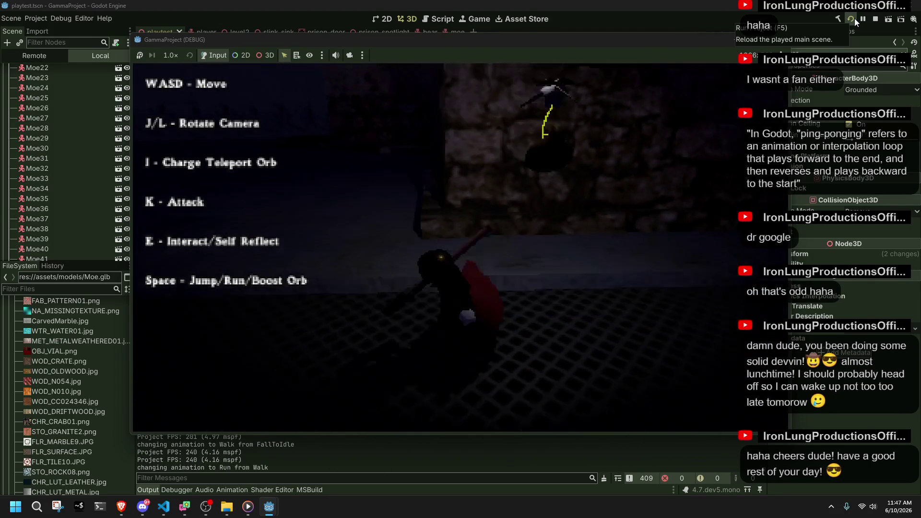
key(space)
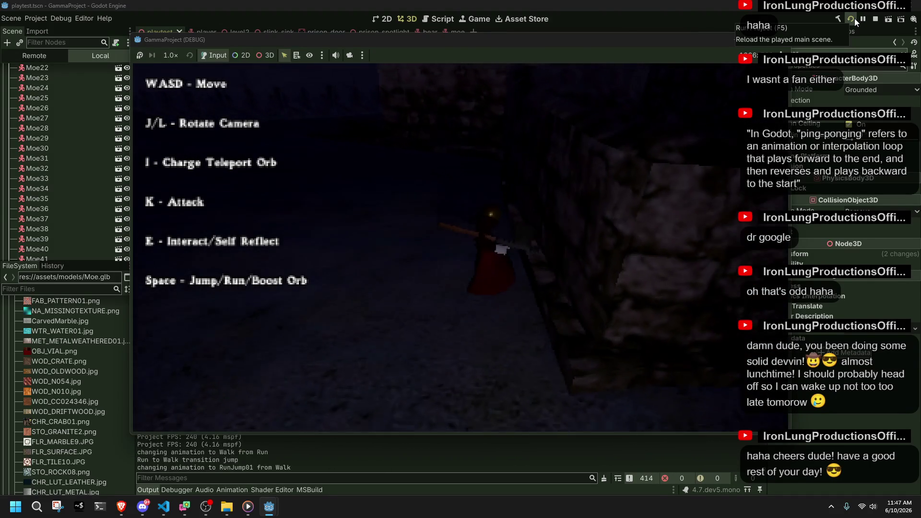
key(w)
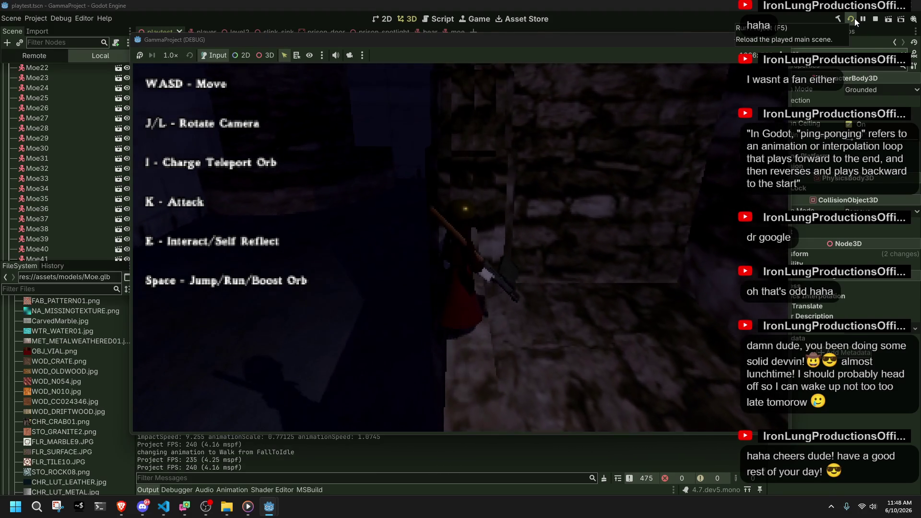
key(space)
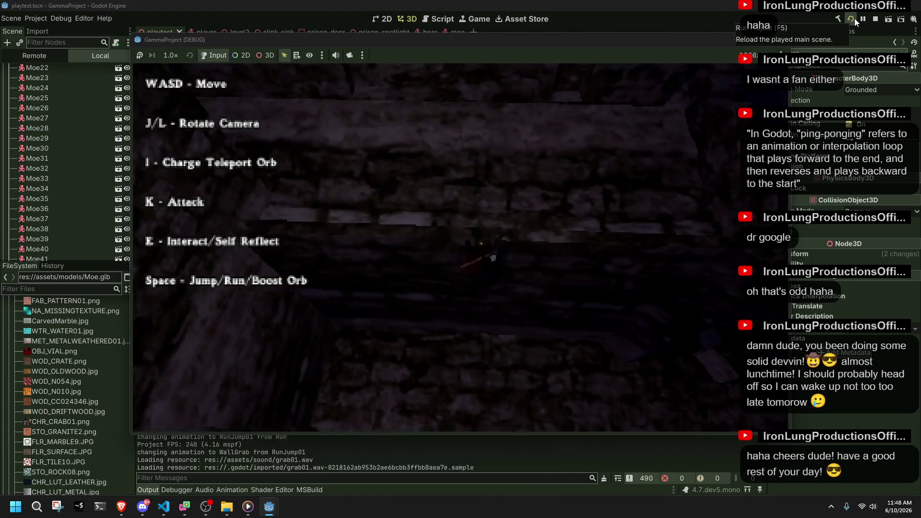
Wall-jump, leap off the ledge, and keep walking and jumping through the dark dungeon
key(space)
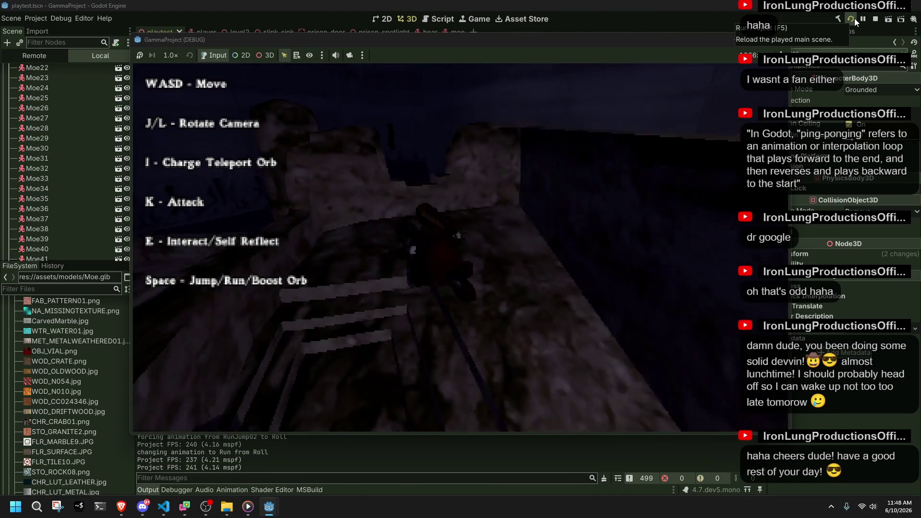
key(space)
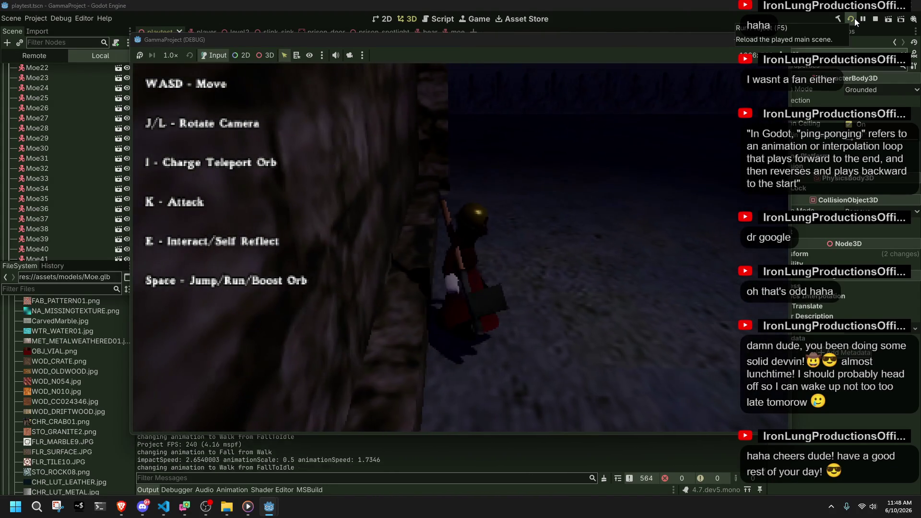
key(space)
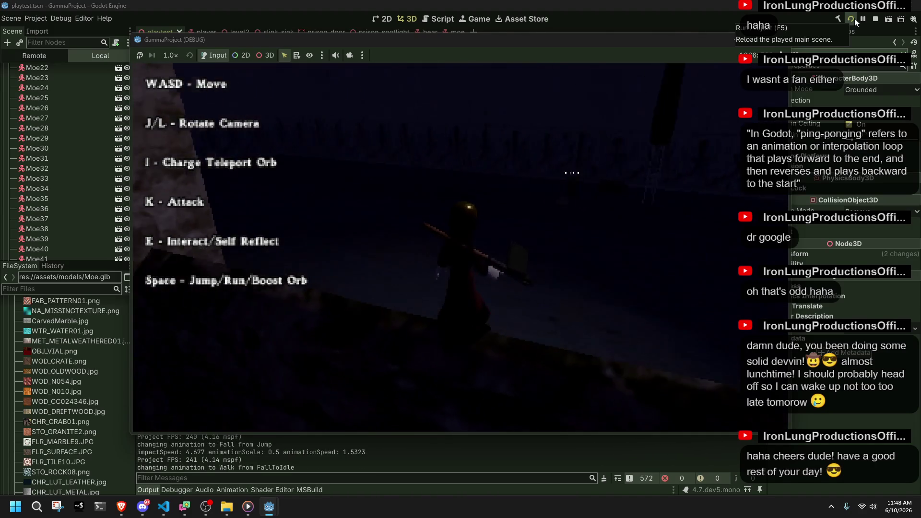
key(w)
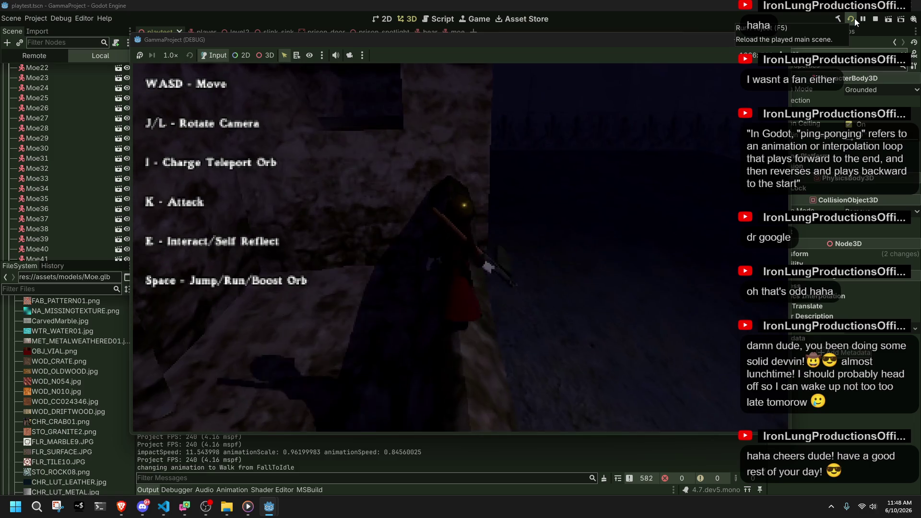
key(space)
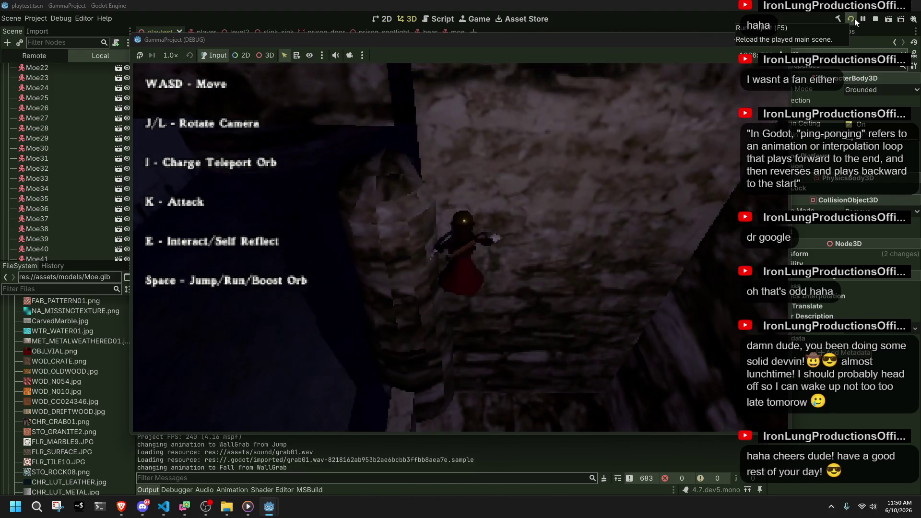
Wall-jump off the dim walls, enter the dungeon with E, and run into the grid-floored room
key(w)
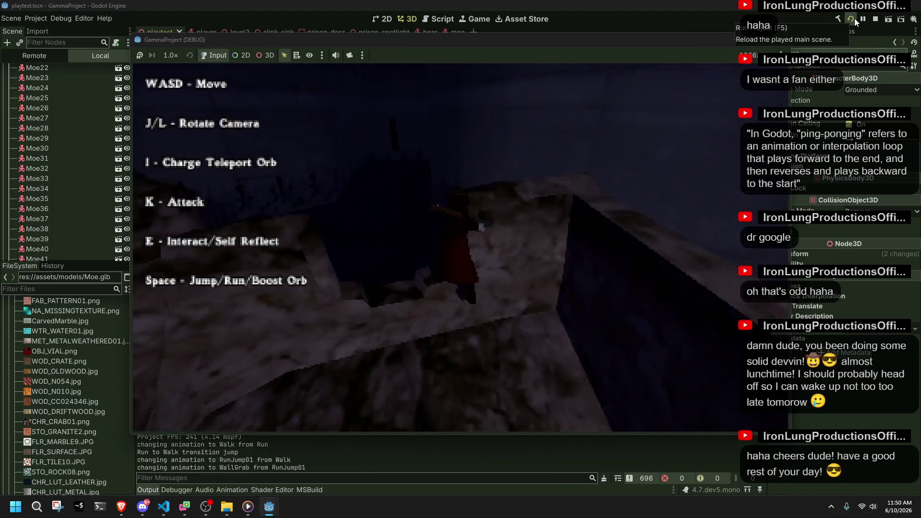
key(space)
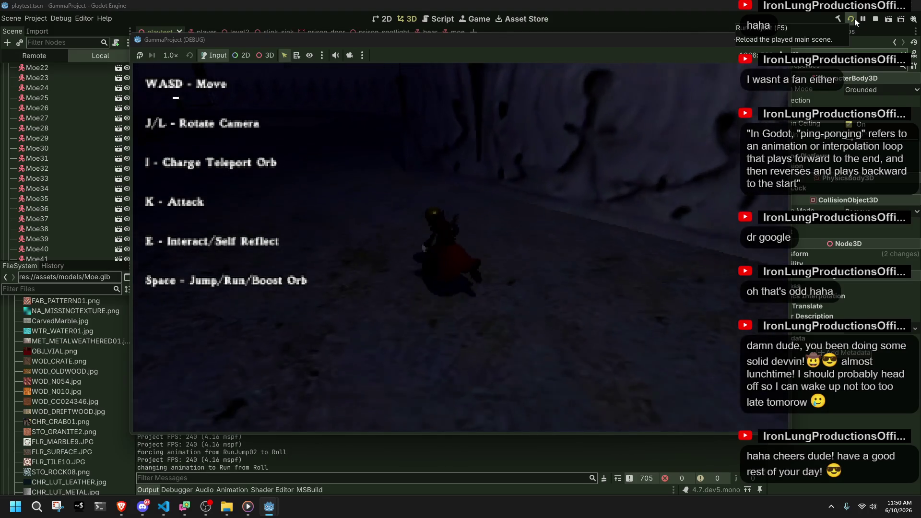
key(space)
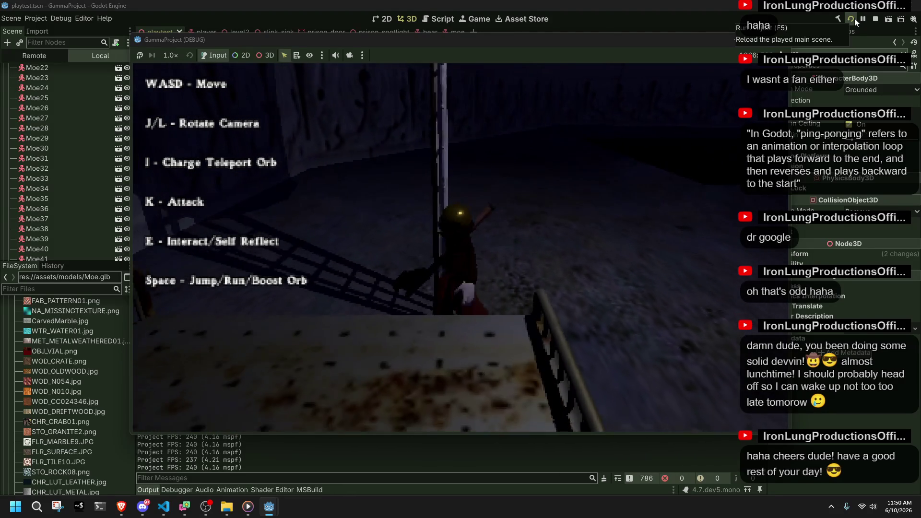
key(e)
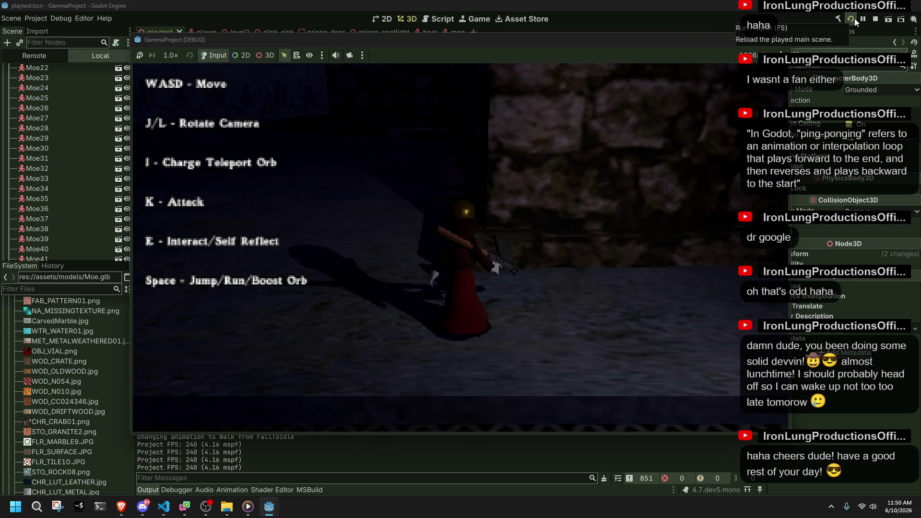
key(space)
Climb the ladder, trigger the level change by the bed, and test J and K attacks
key(w)
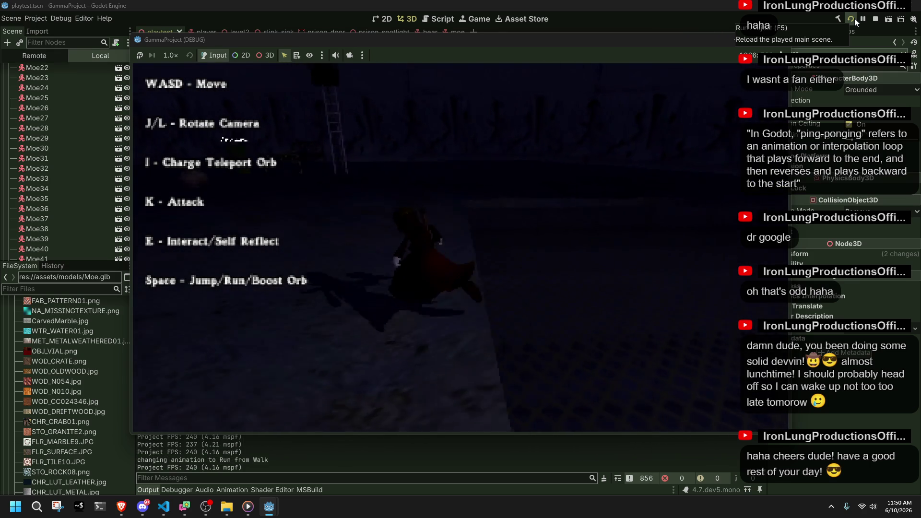
key(w)
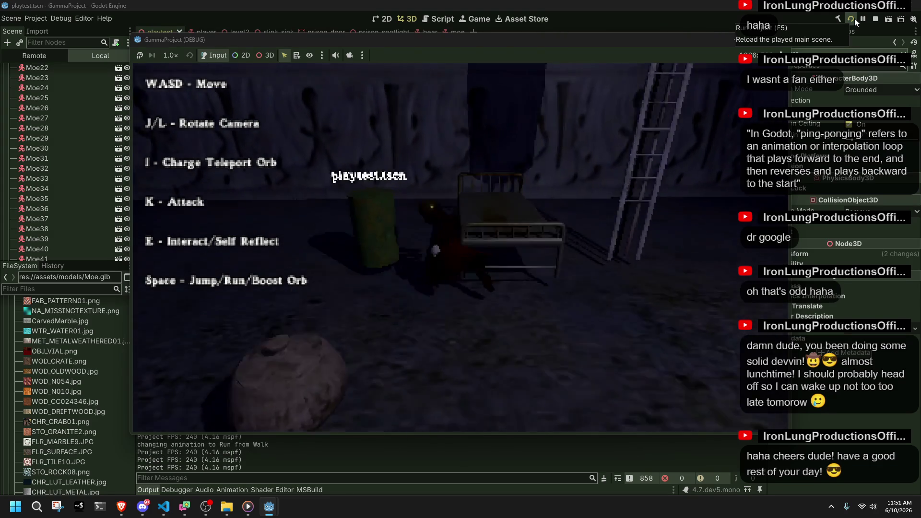
key(w)
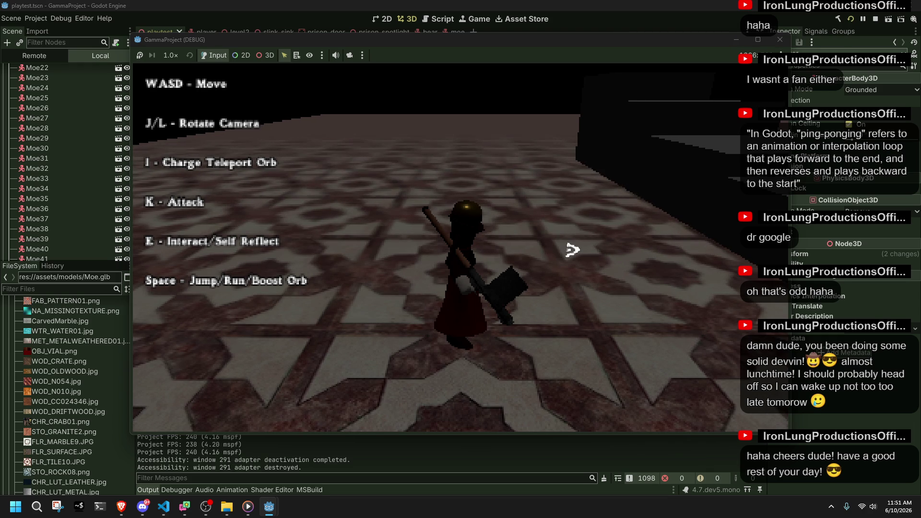
key(j)
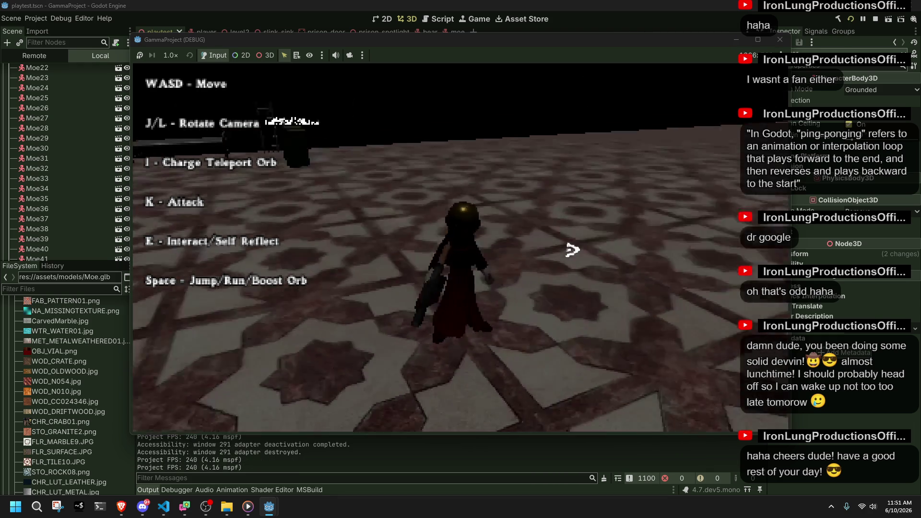
key(k)
Charge and fire teleport orbs with I, slash with K, then stop the game with F8
key(i)
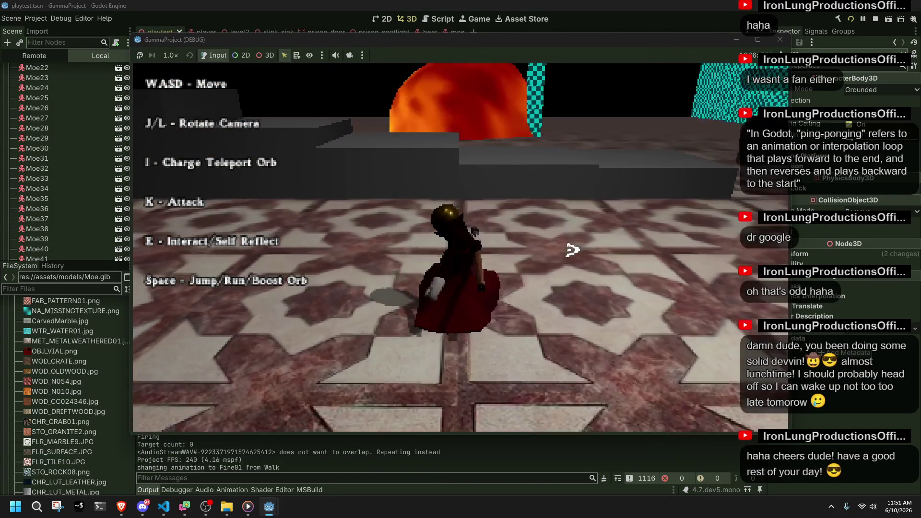
key(i)
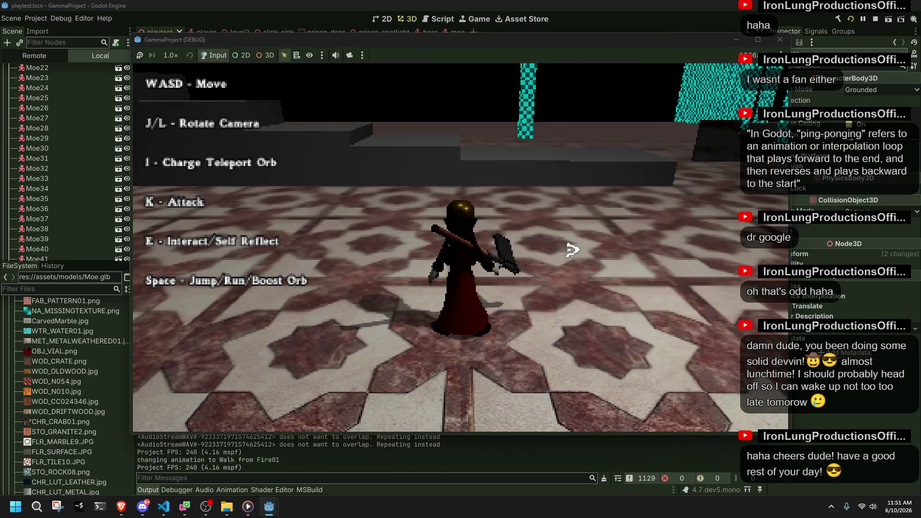
key(w)
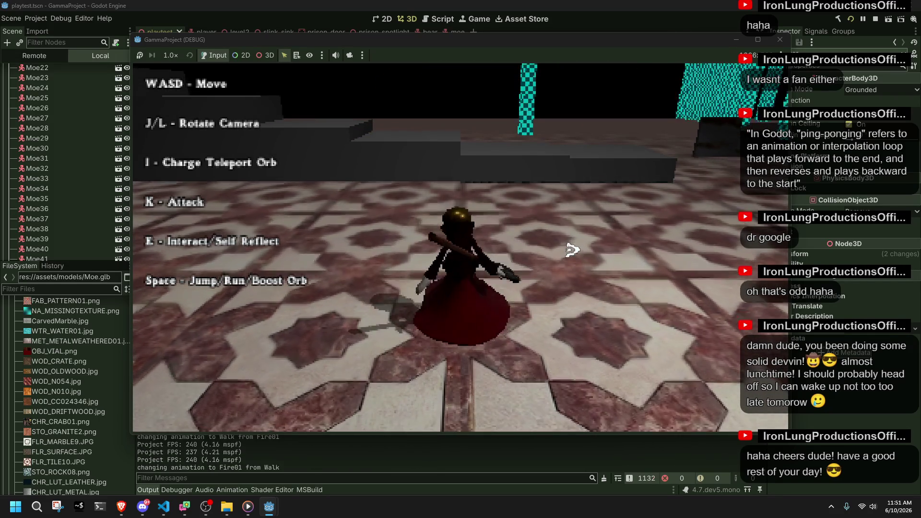
key(i)
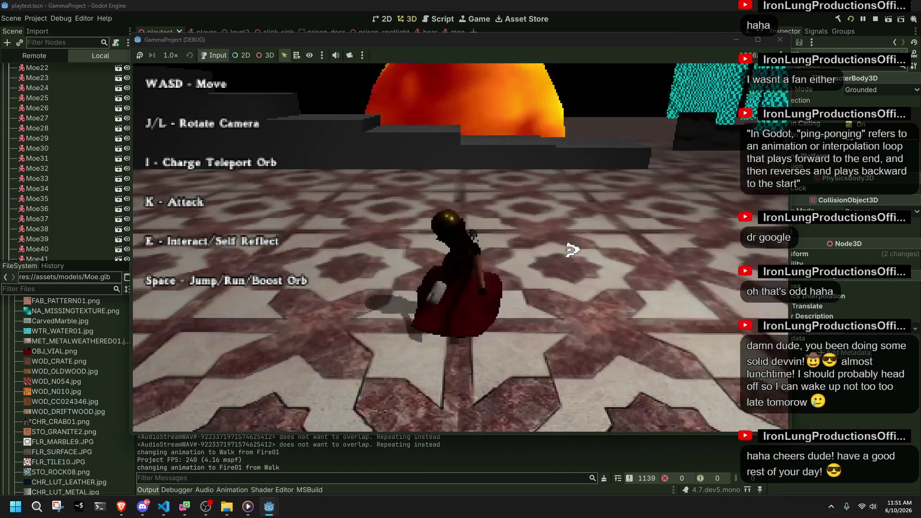
key(i)
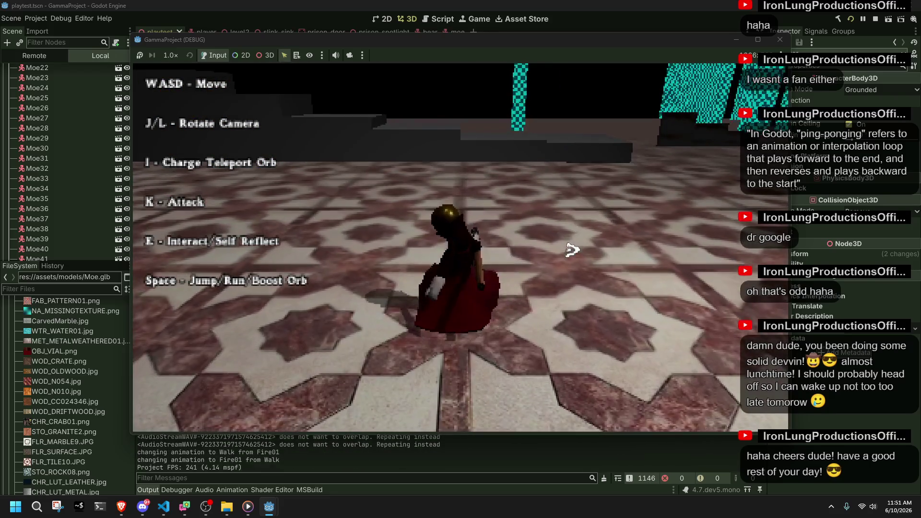
key(k)
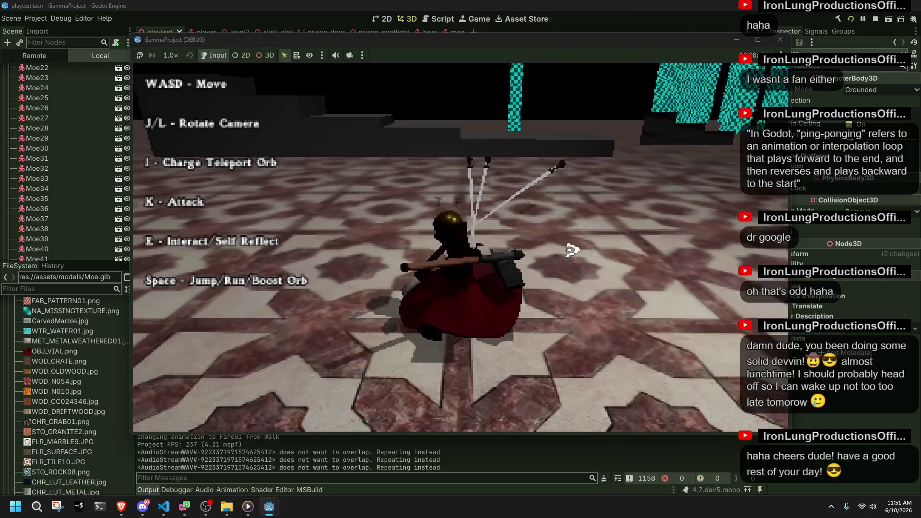
key(i)
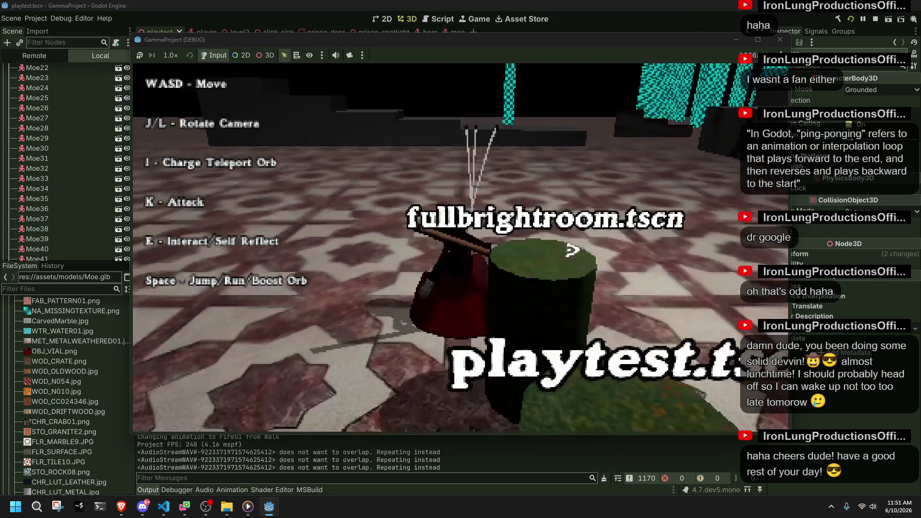
key(i)
key(F8)
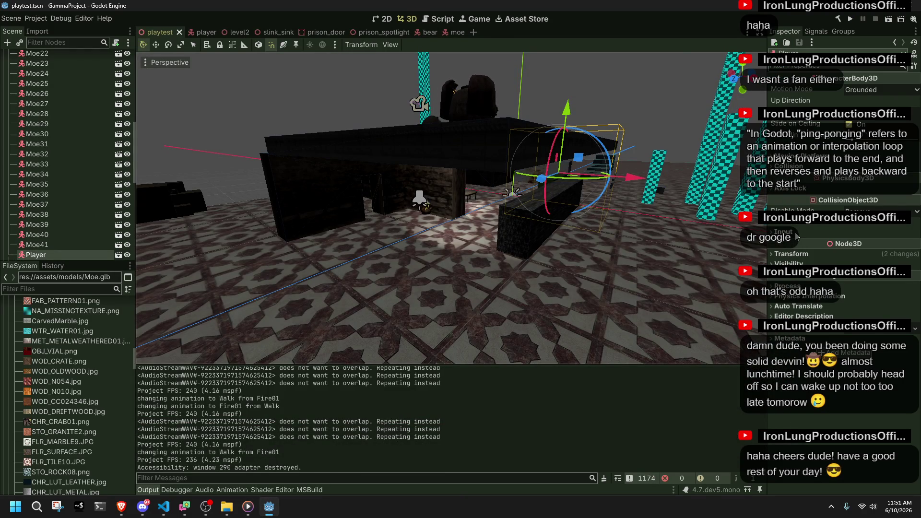
scroll(795, 153, up, 3)
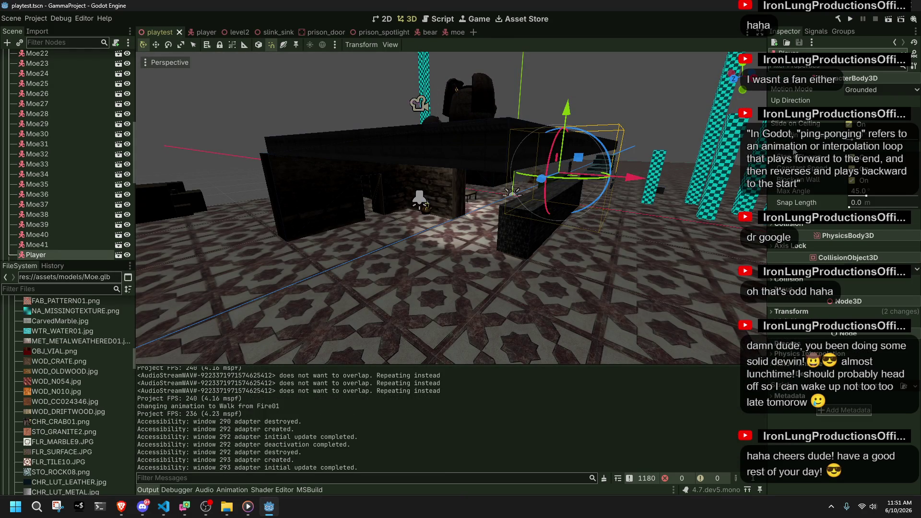
right_click(535, 90)
key(w)
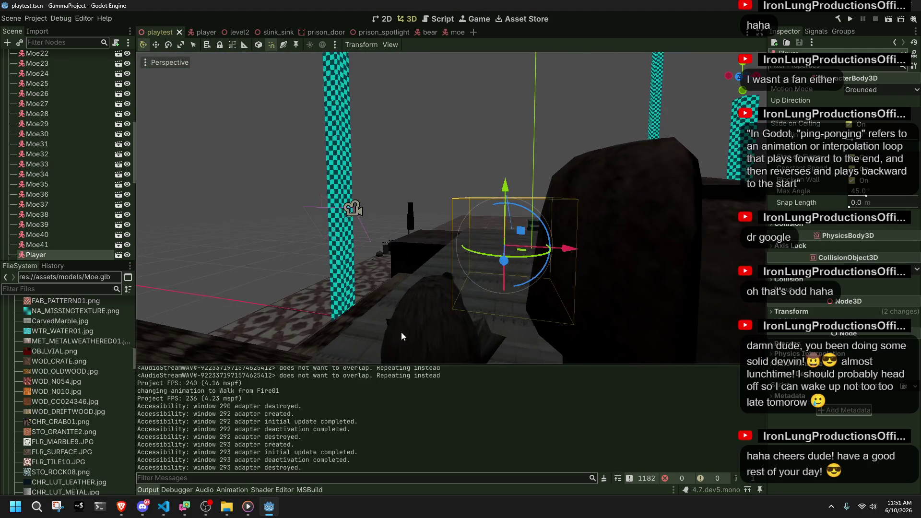
click(414, 329)
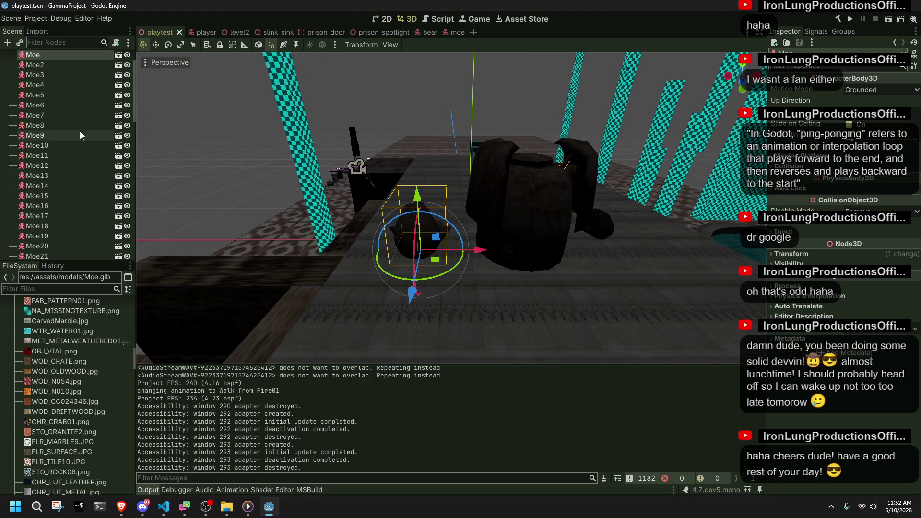
scroll(80, 136, up, 2)
click(518, 213)
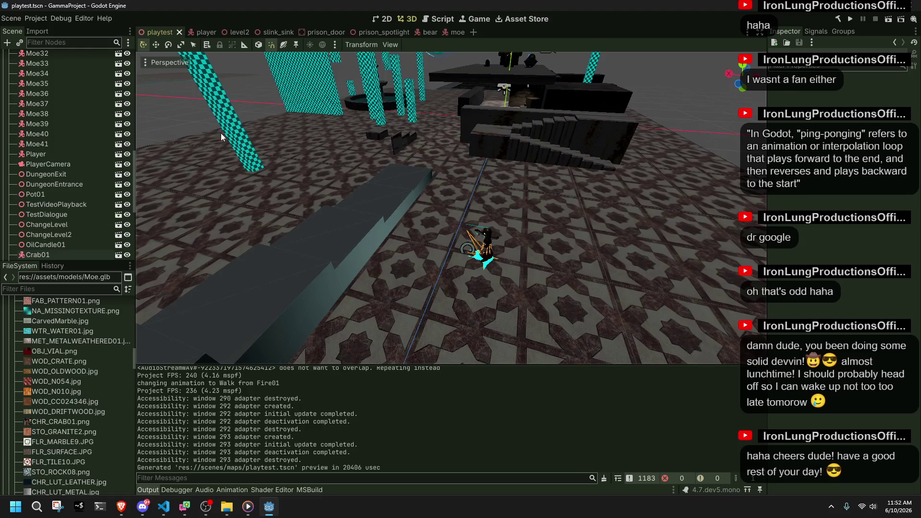
click(37, 508)
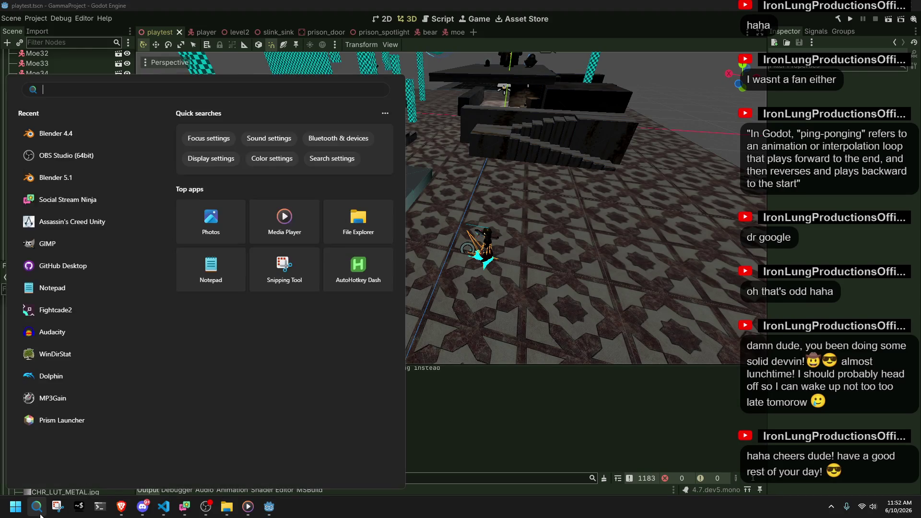
Launch GitHub Desktop from a 'git' search and toggle SceneManagement.cs, leaving 36 changed files checked
text(git)
key(Return)
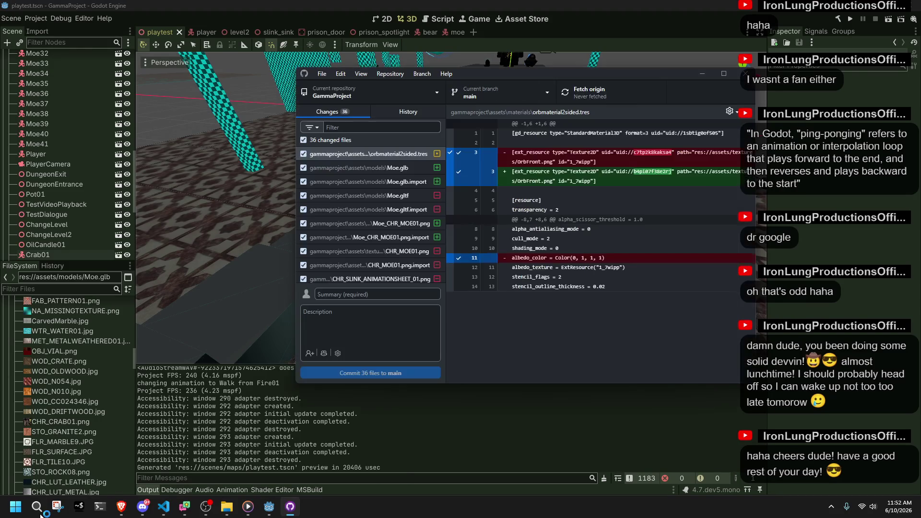
scroll(353, 241, down, 5)
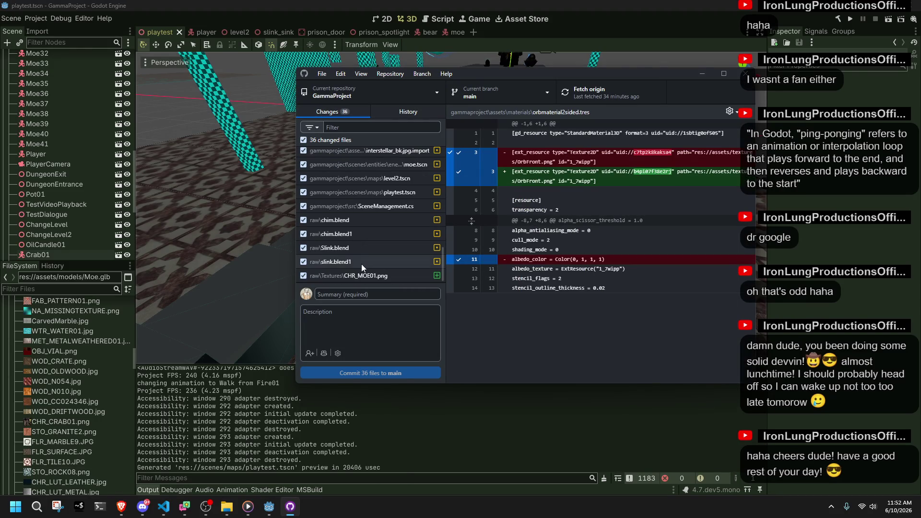
click(303, 206)
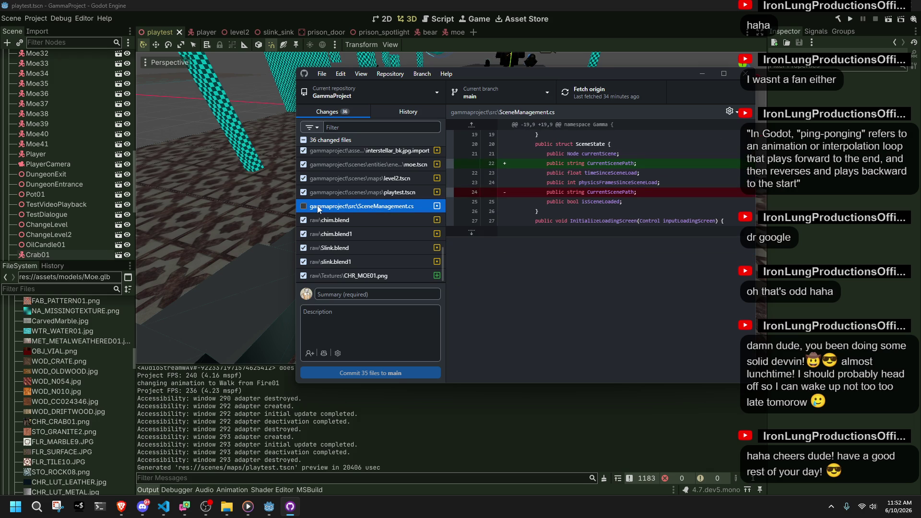
scroll(322, 215, up, 3)
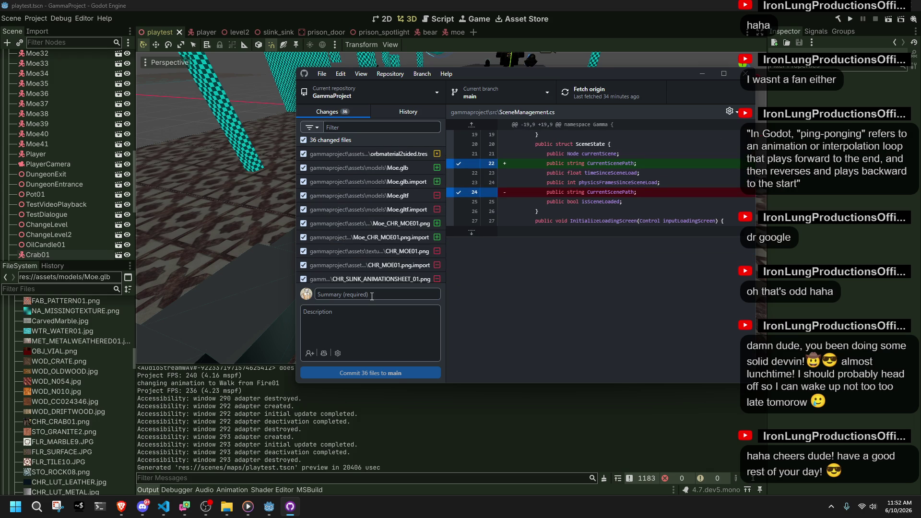